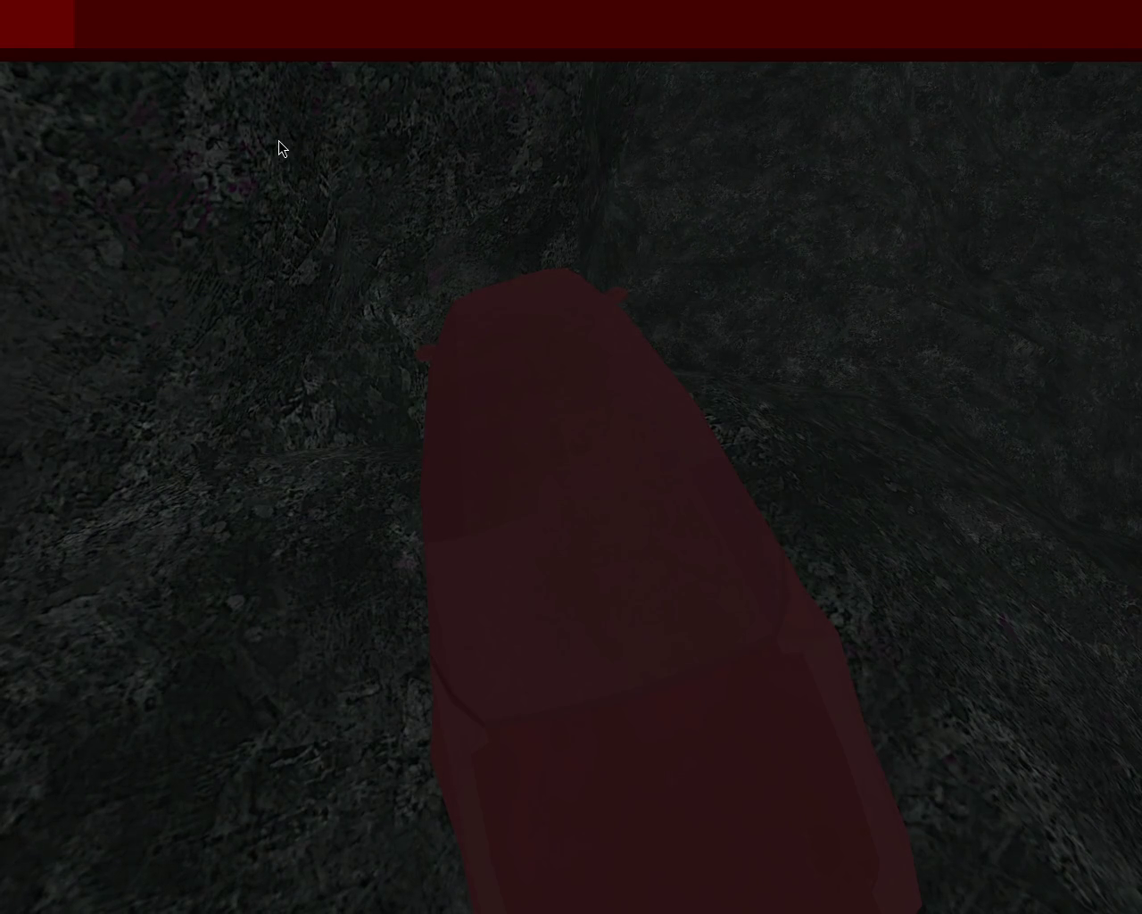
Step: Drive the red car forward into the canyon toward the rock wall, swerving left and right
key("Up")
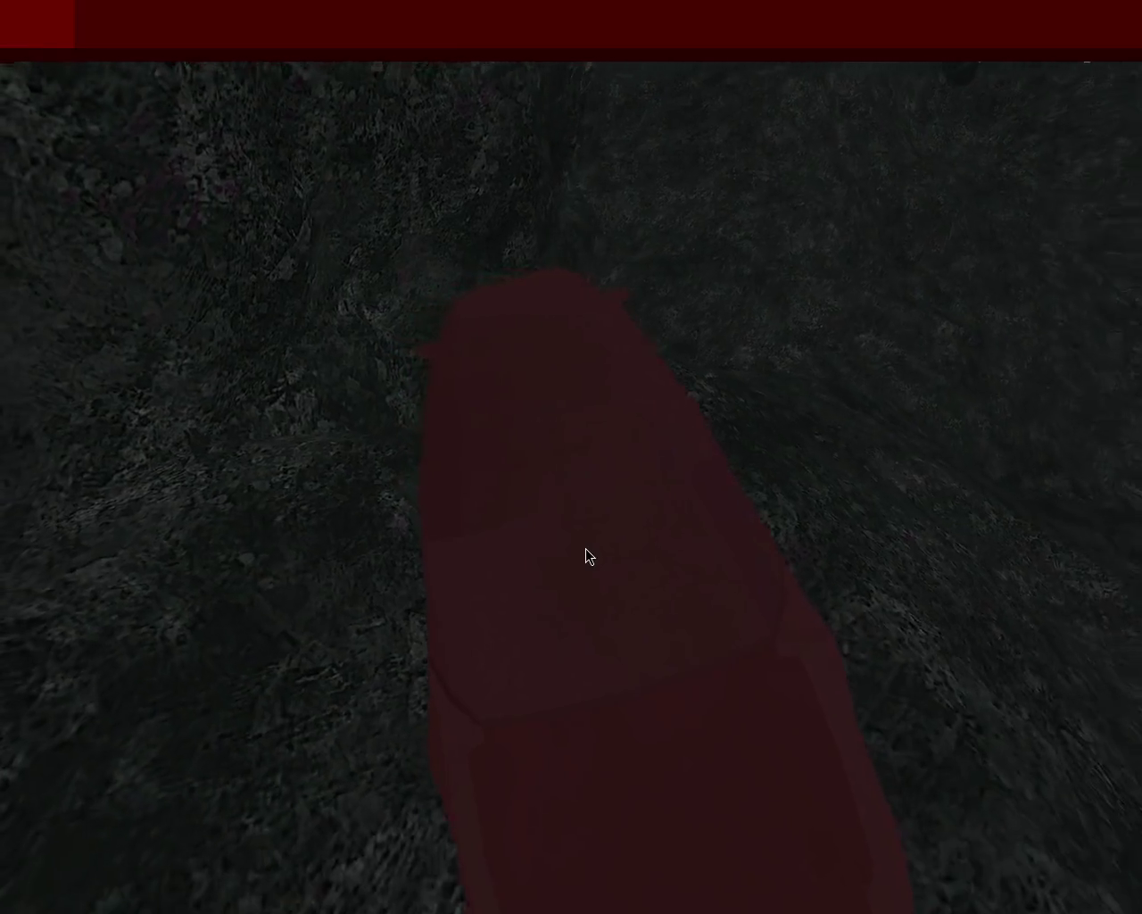
key("Up")
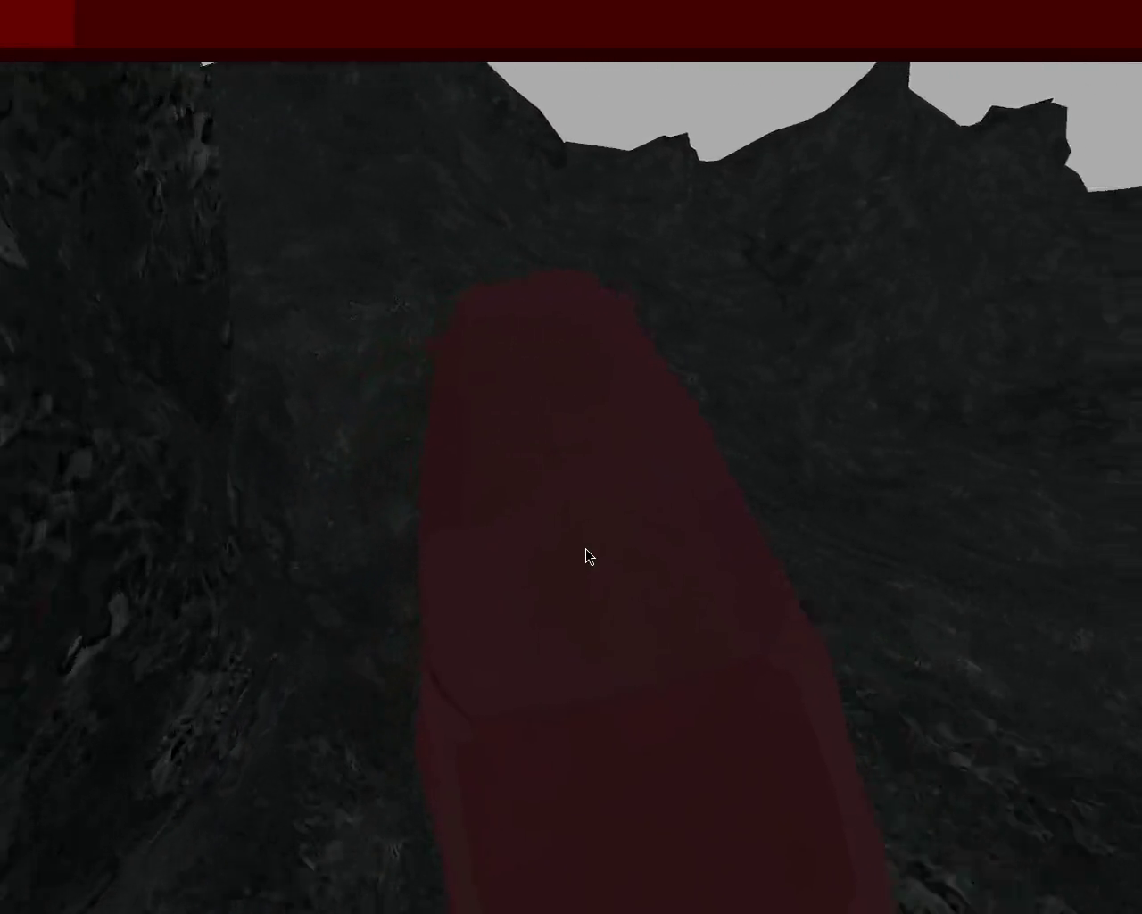
key("Up")
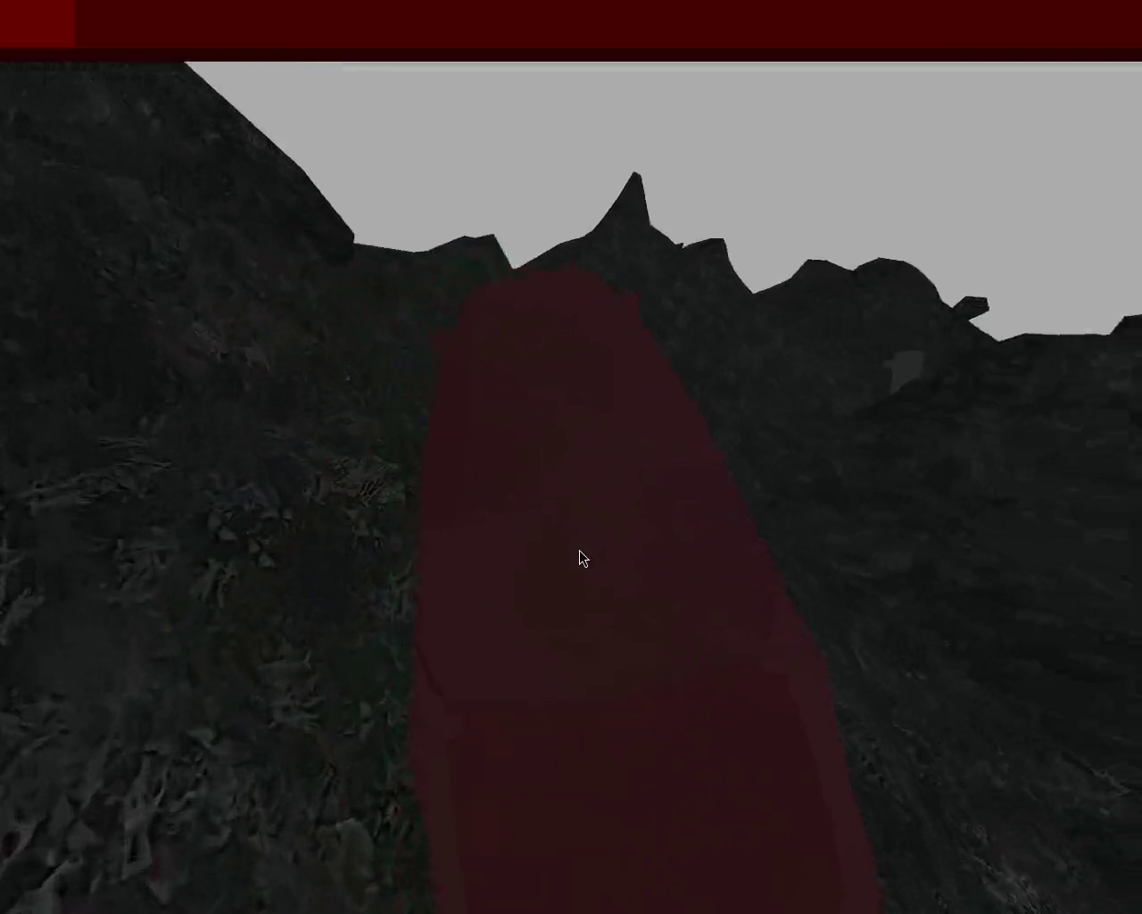
key("Up")
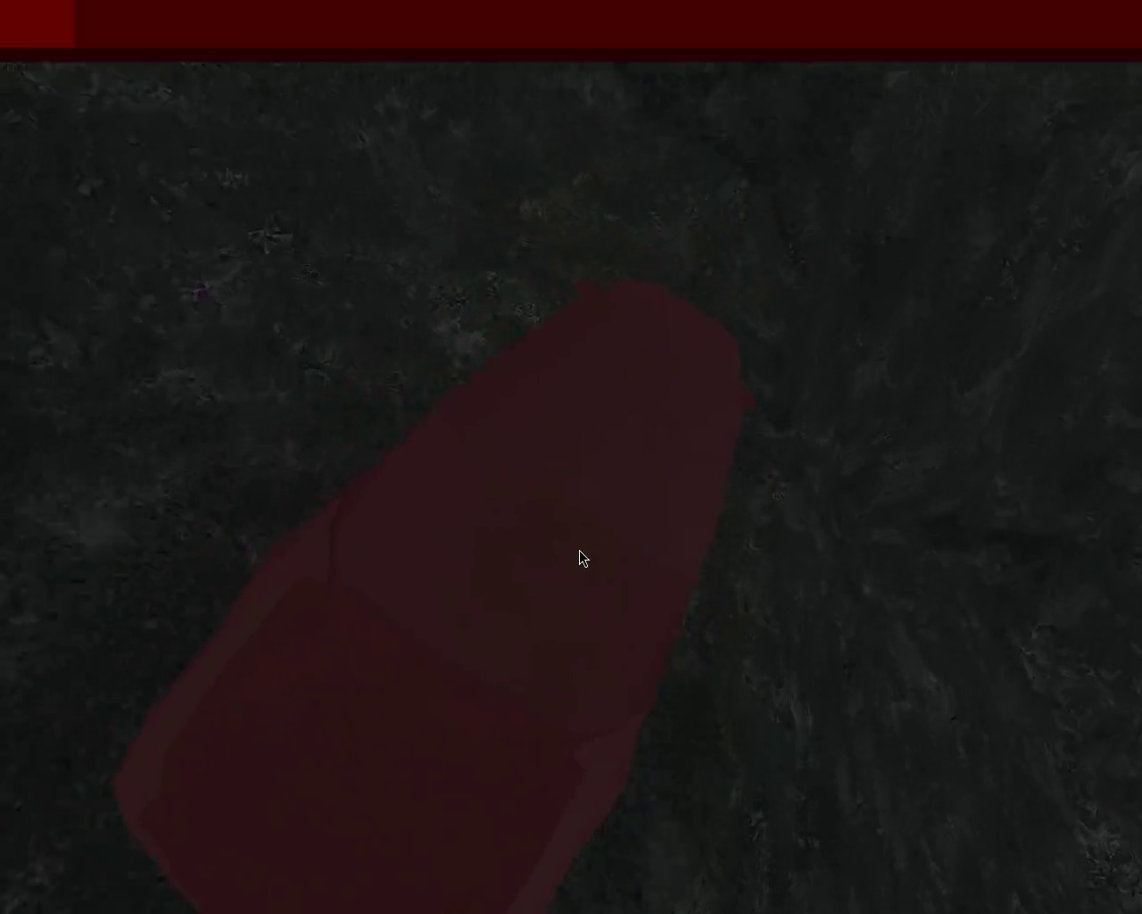
key("Up")
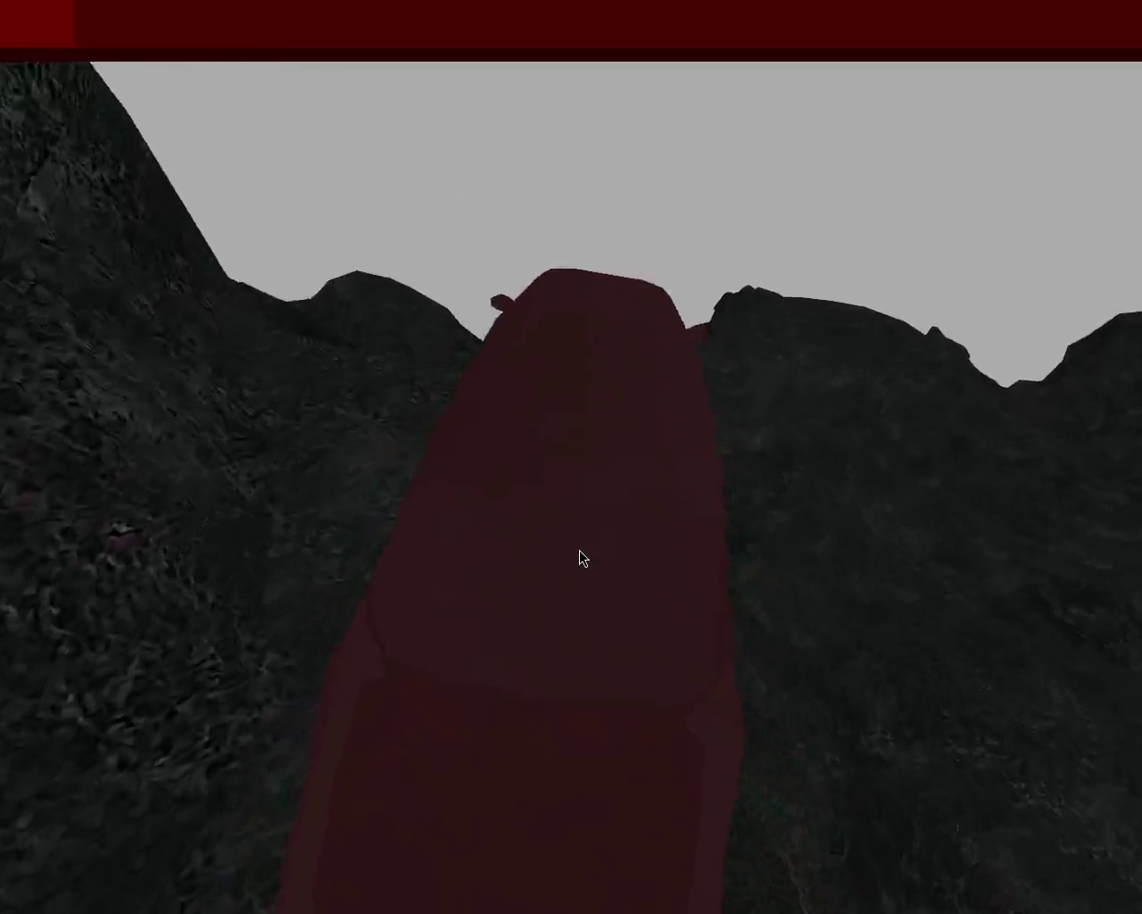
key("Up")
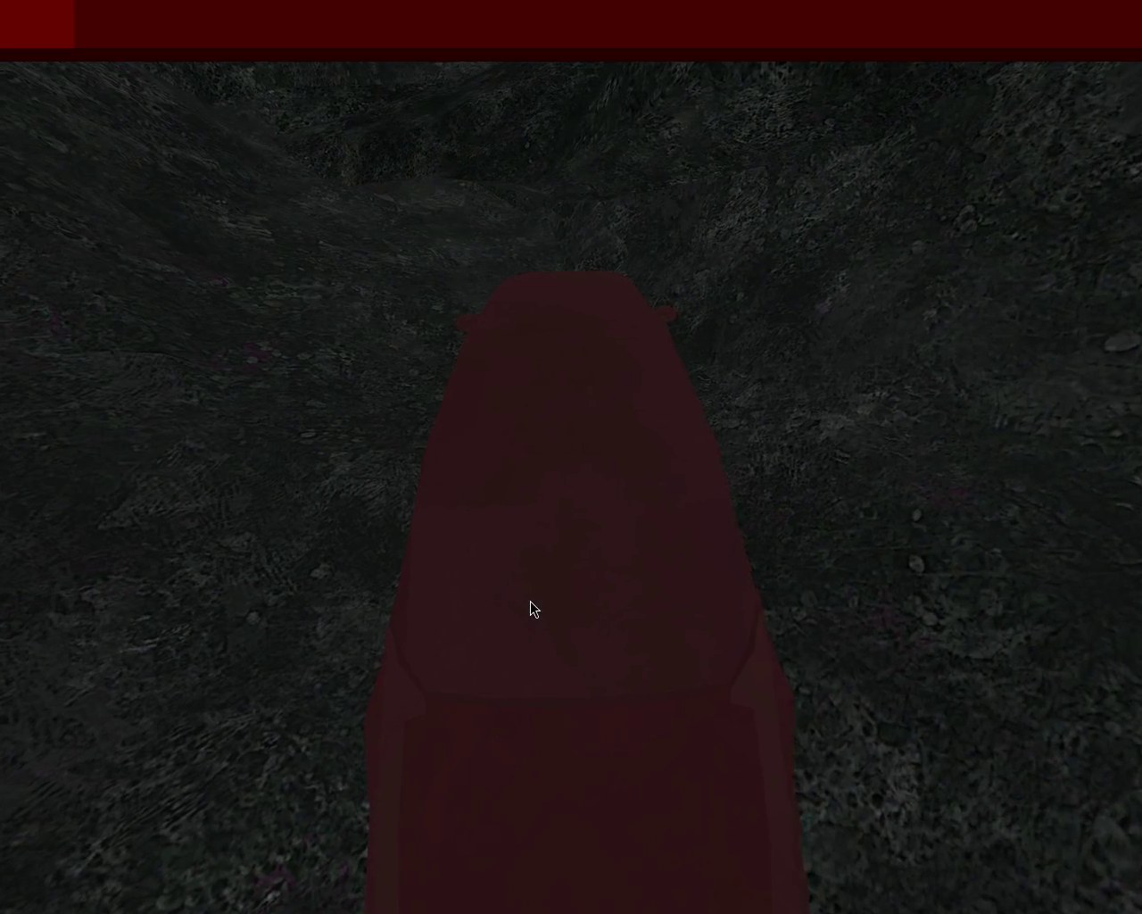
Step: Weave the car right and left up the slope and over the crest
key("Right")
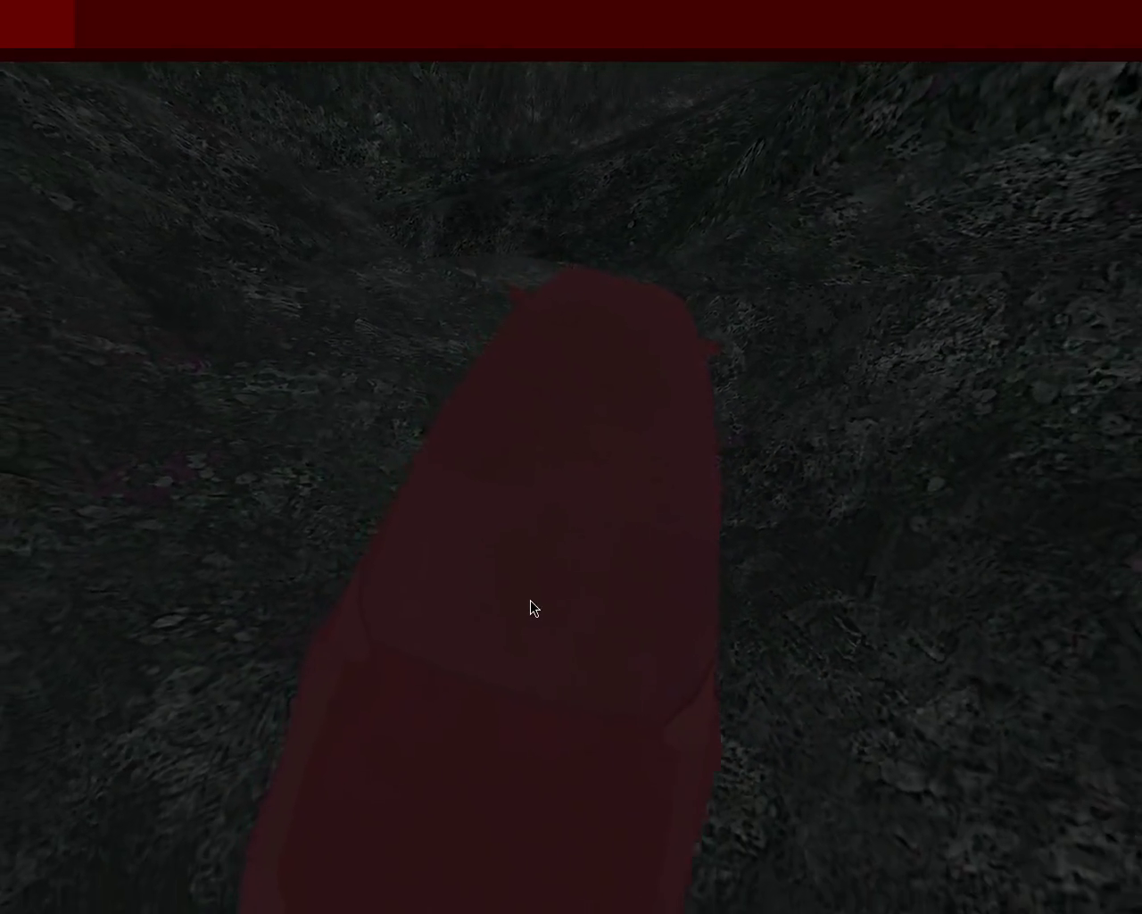
key("Left")
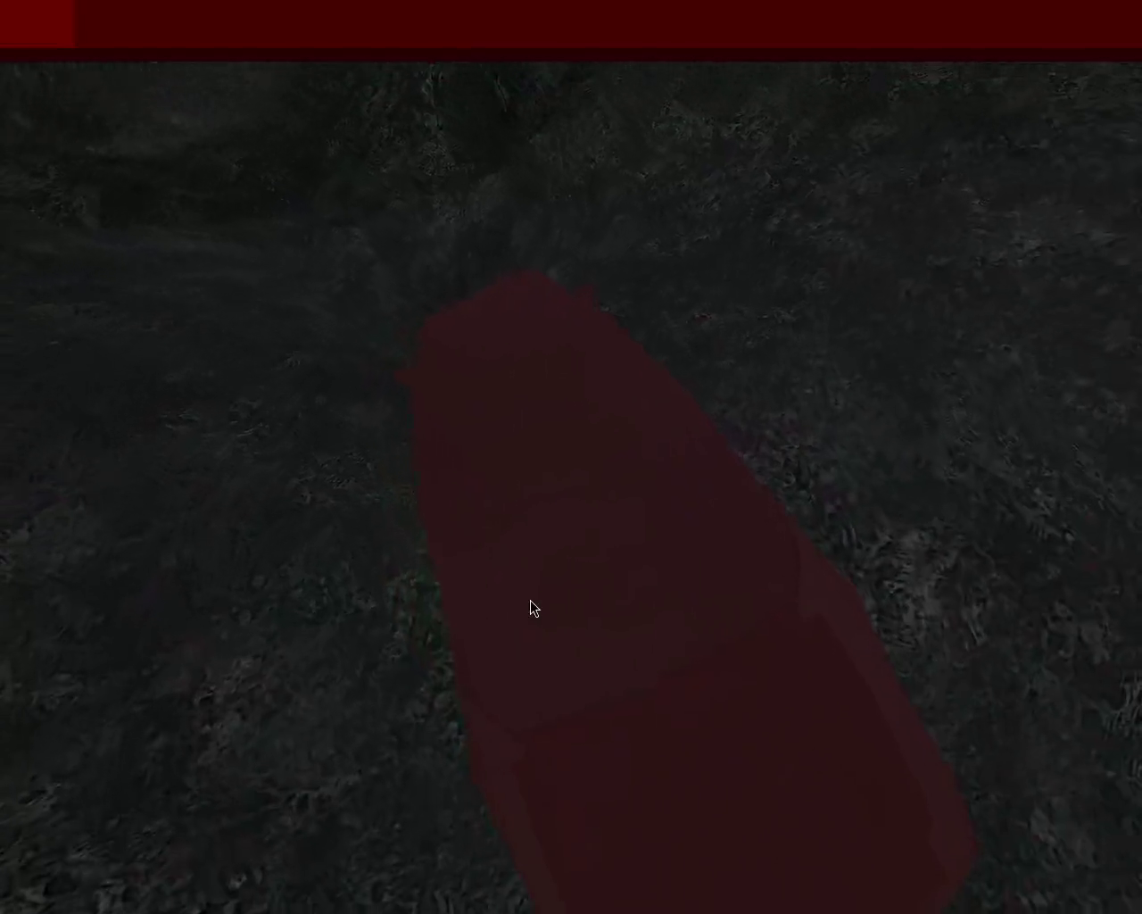
key("Right")
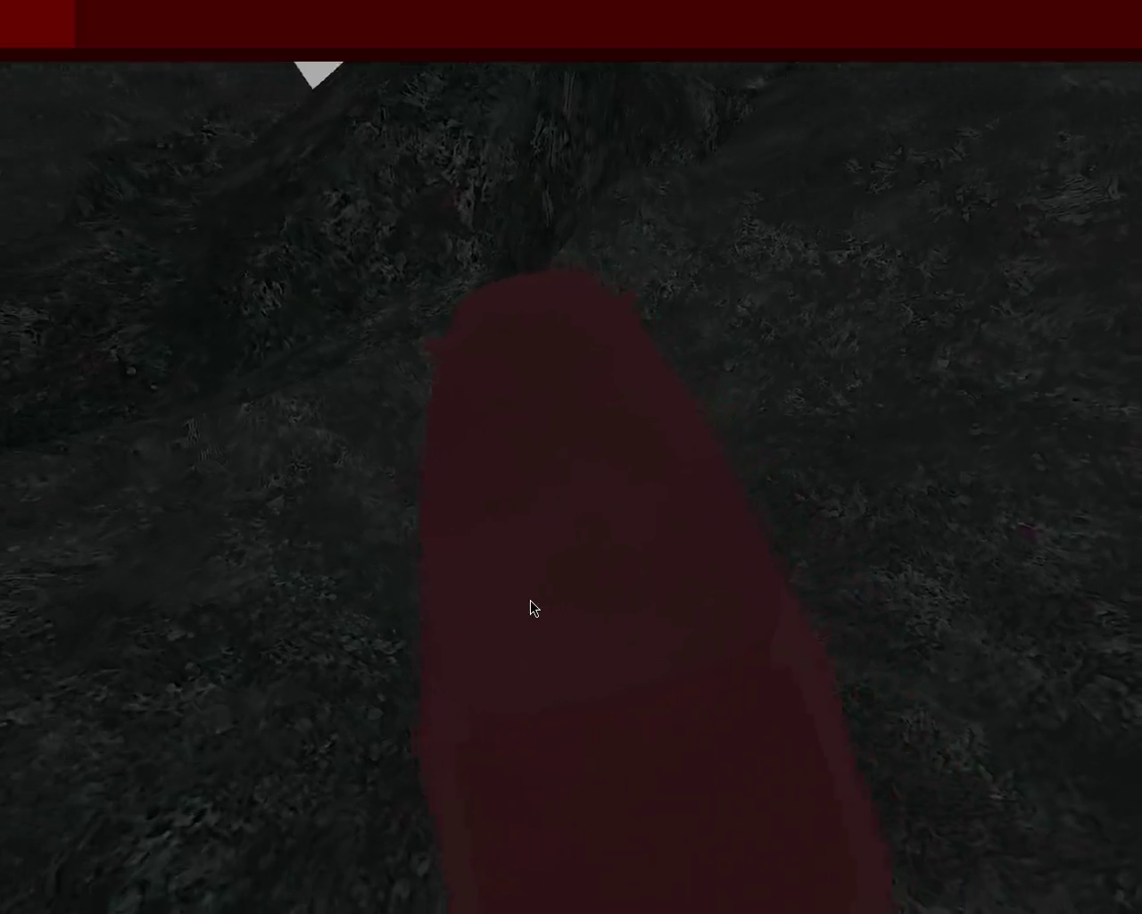
key("Right")
key("Left")
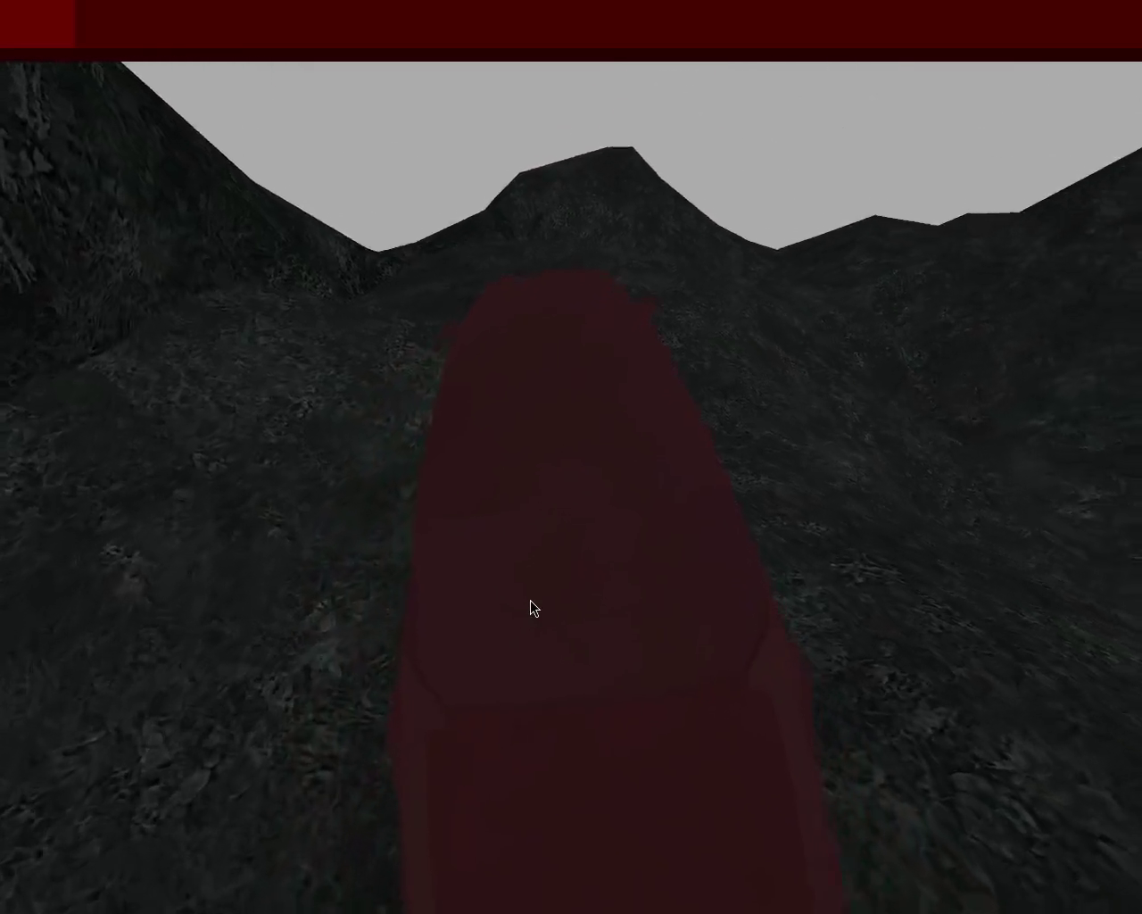
key("Right")
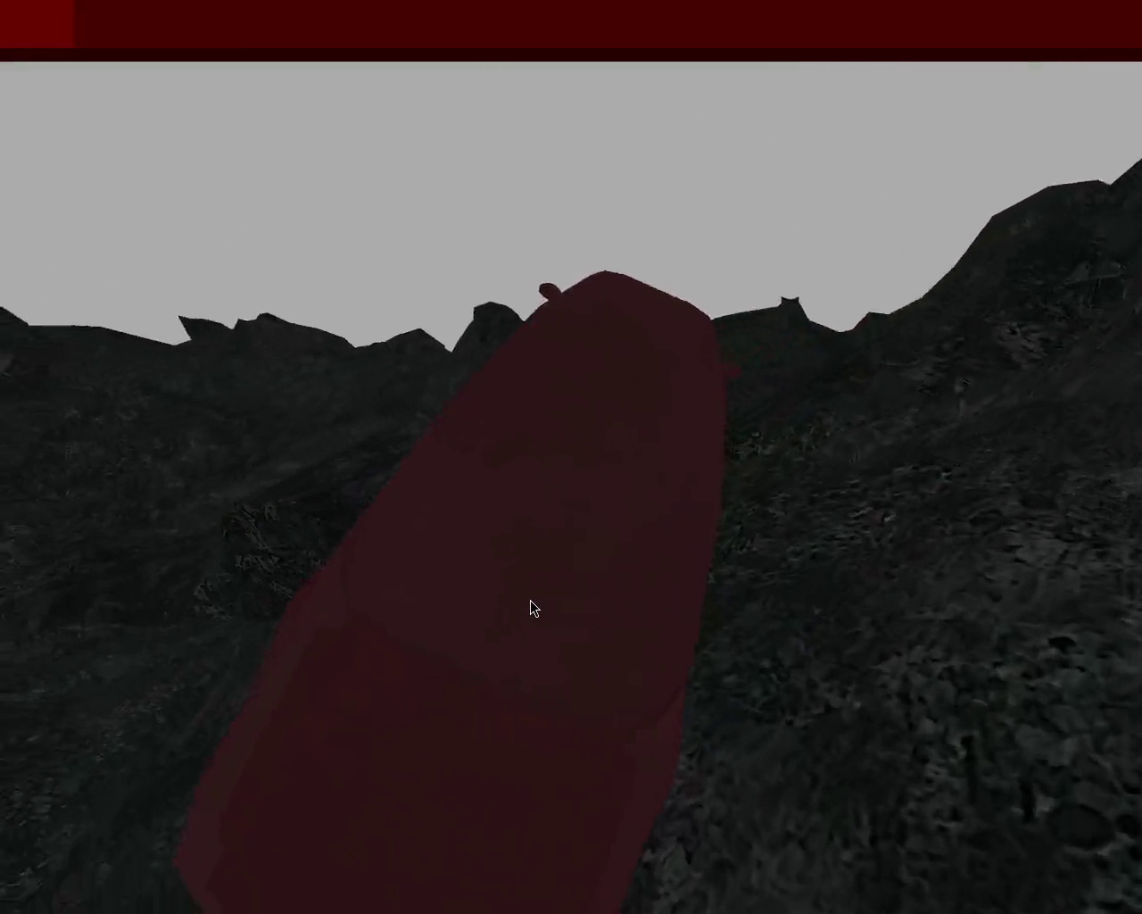
key("Left")
key("Left")
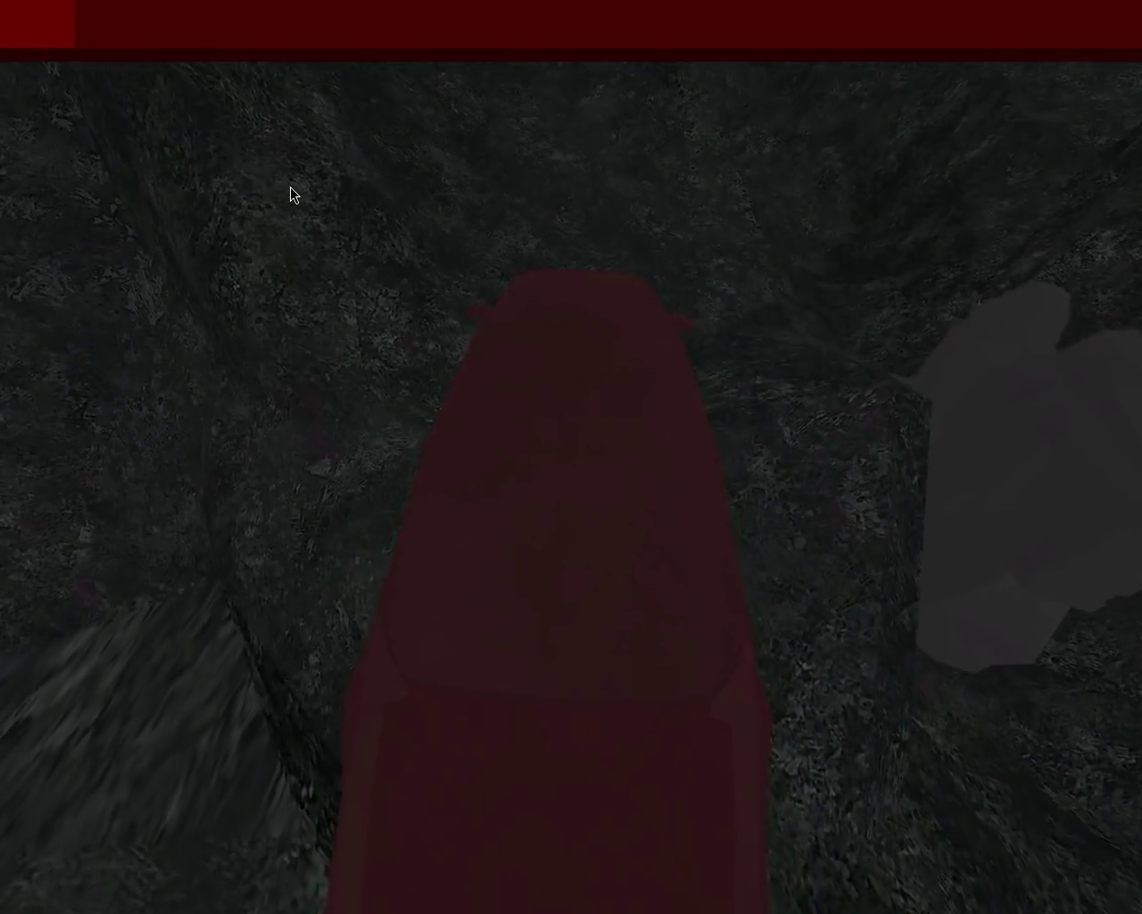
key("Right")
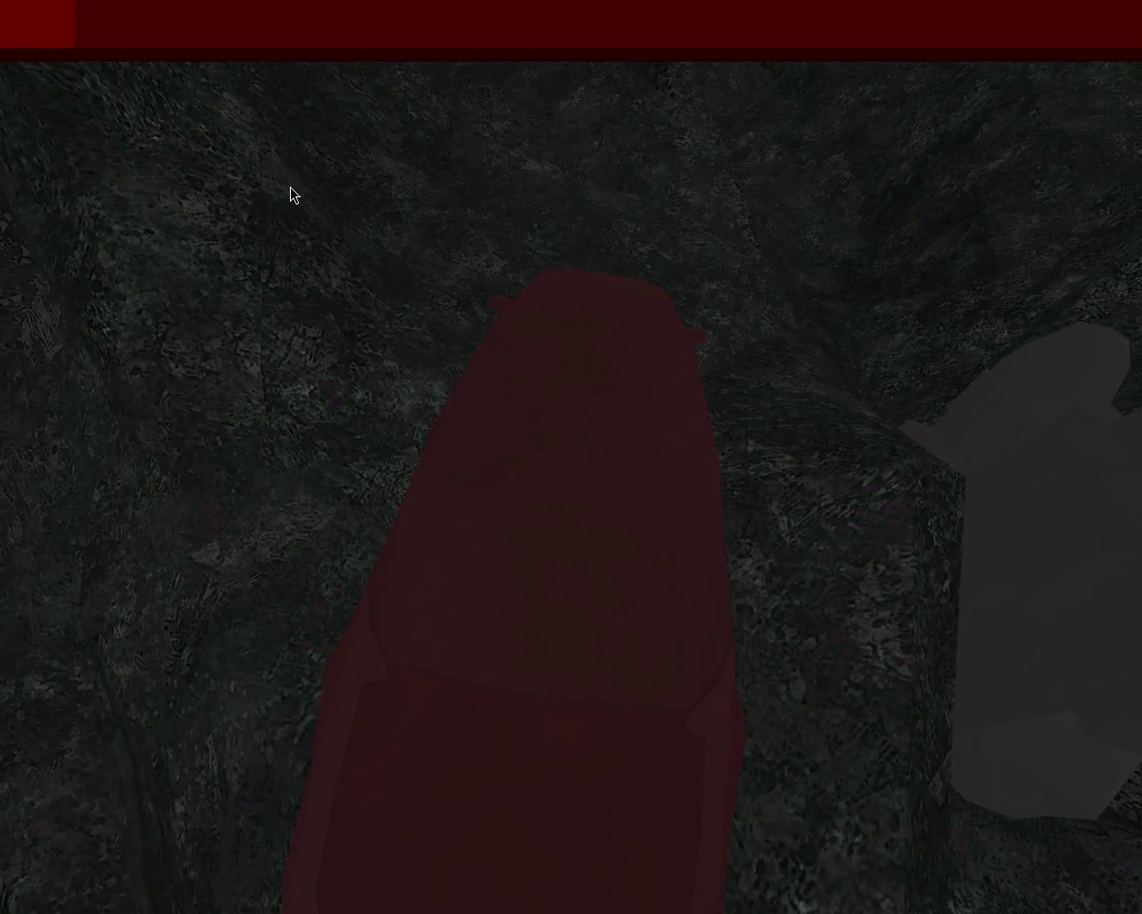
Step: Turn the car toward the open hills and drive it up the canyon slope
key("Left")
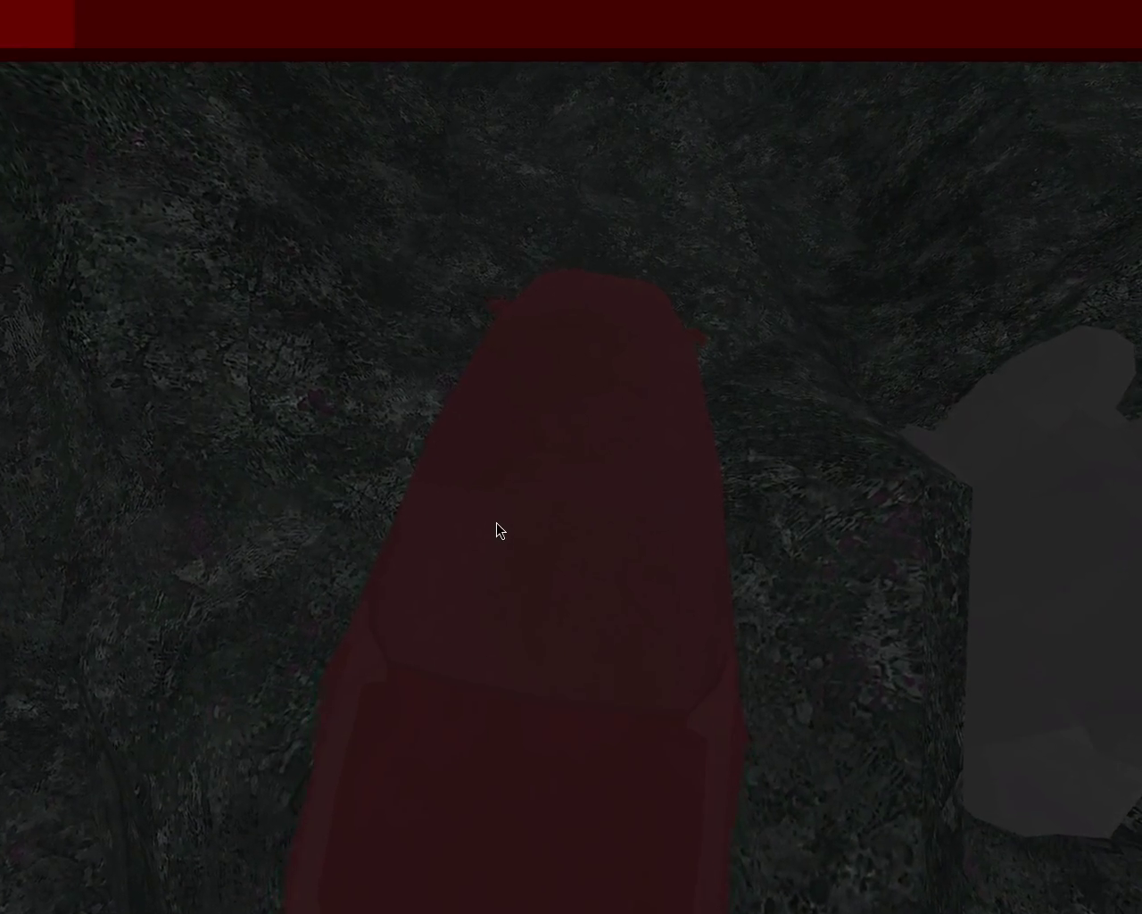
key("Right")
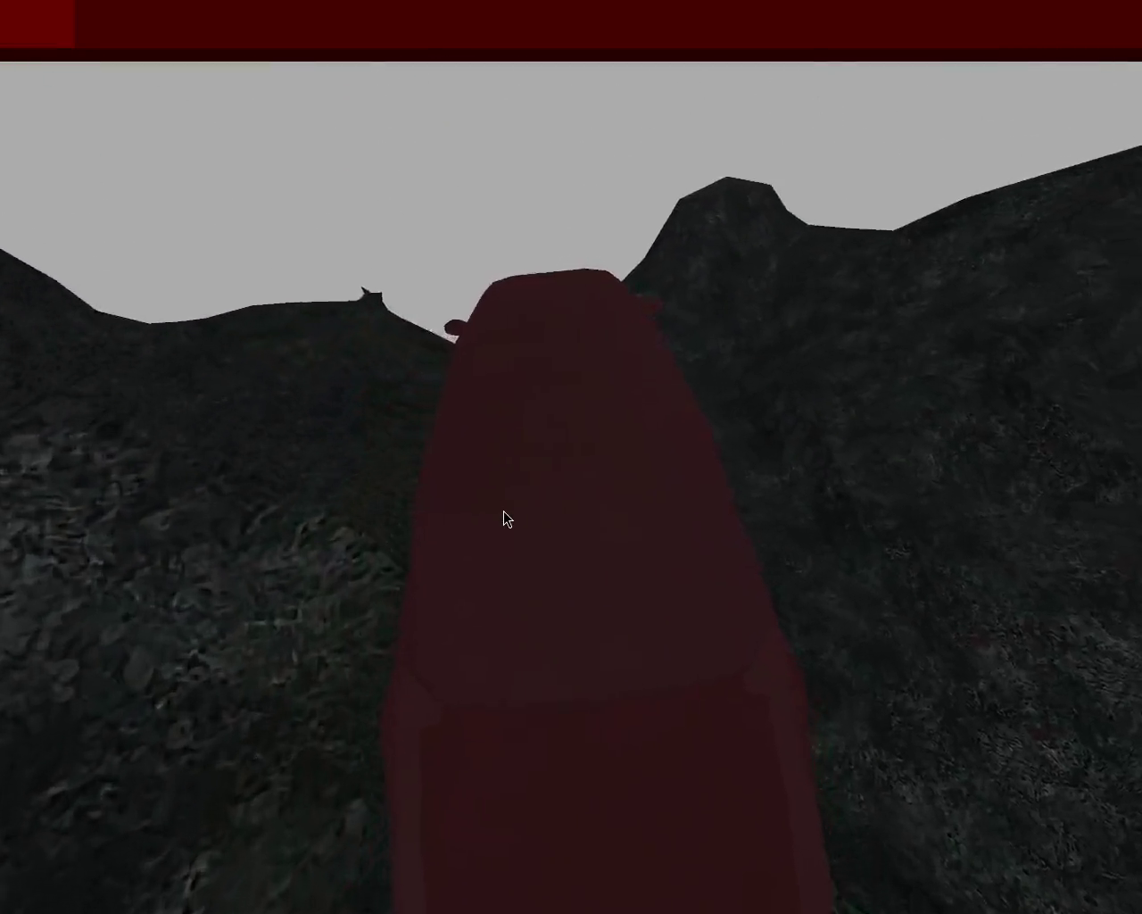
key("Up")
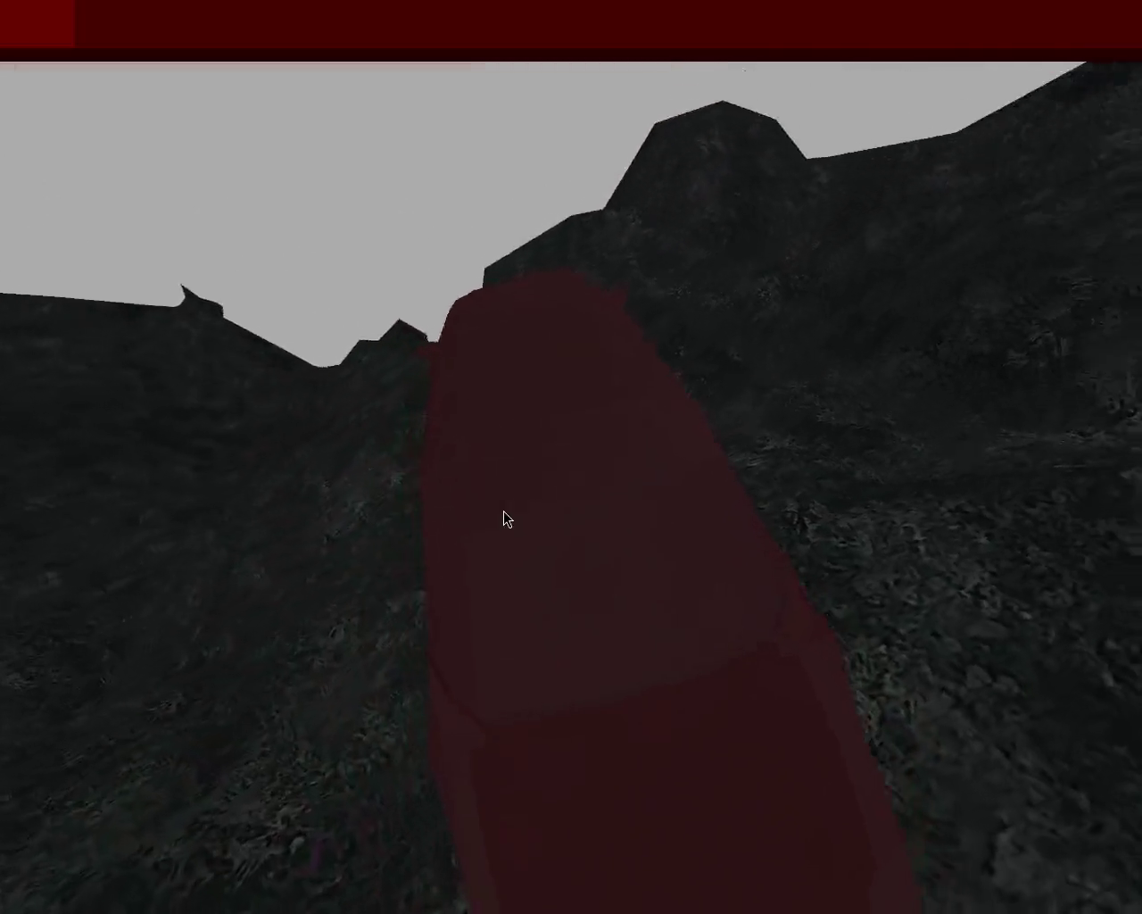
key("Up")
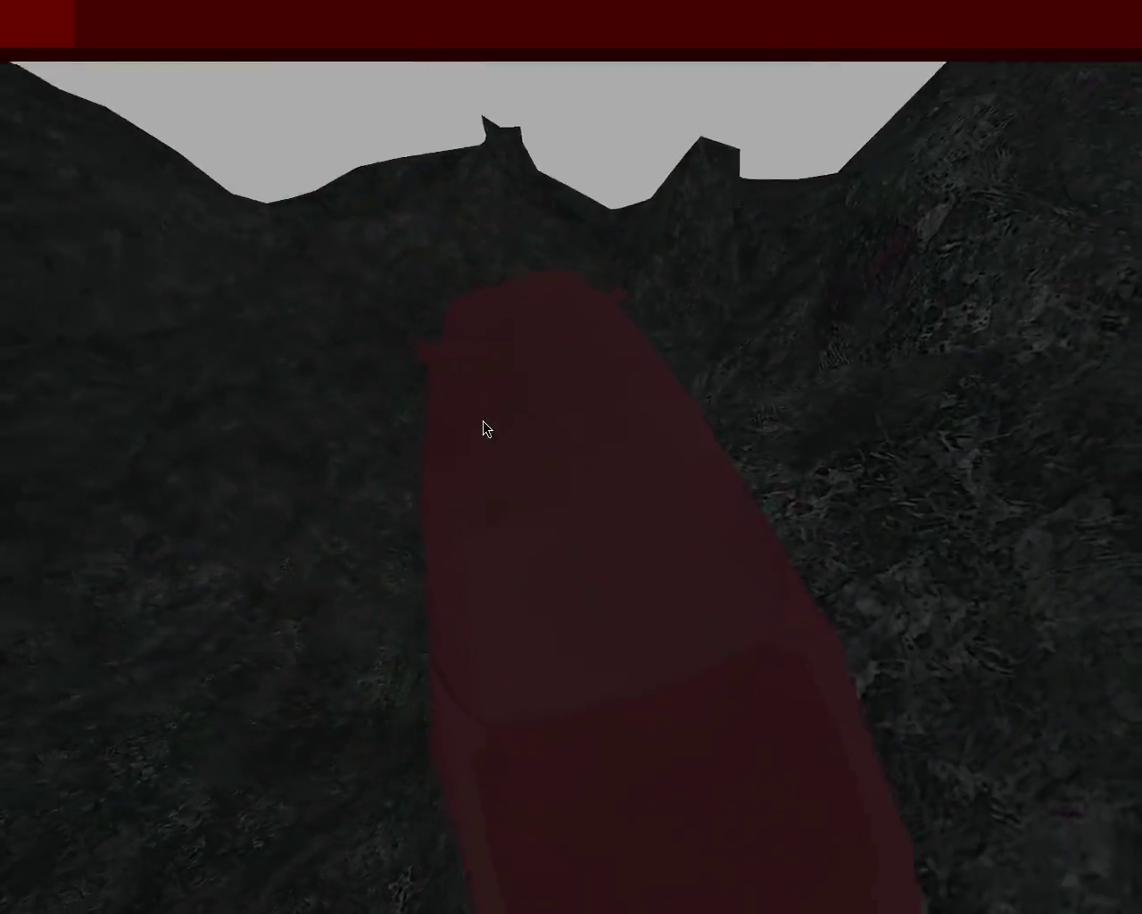
key("Up")
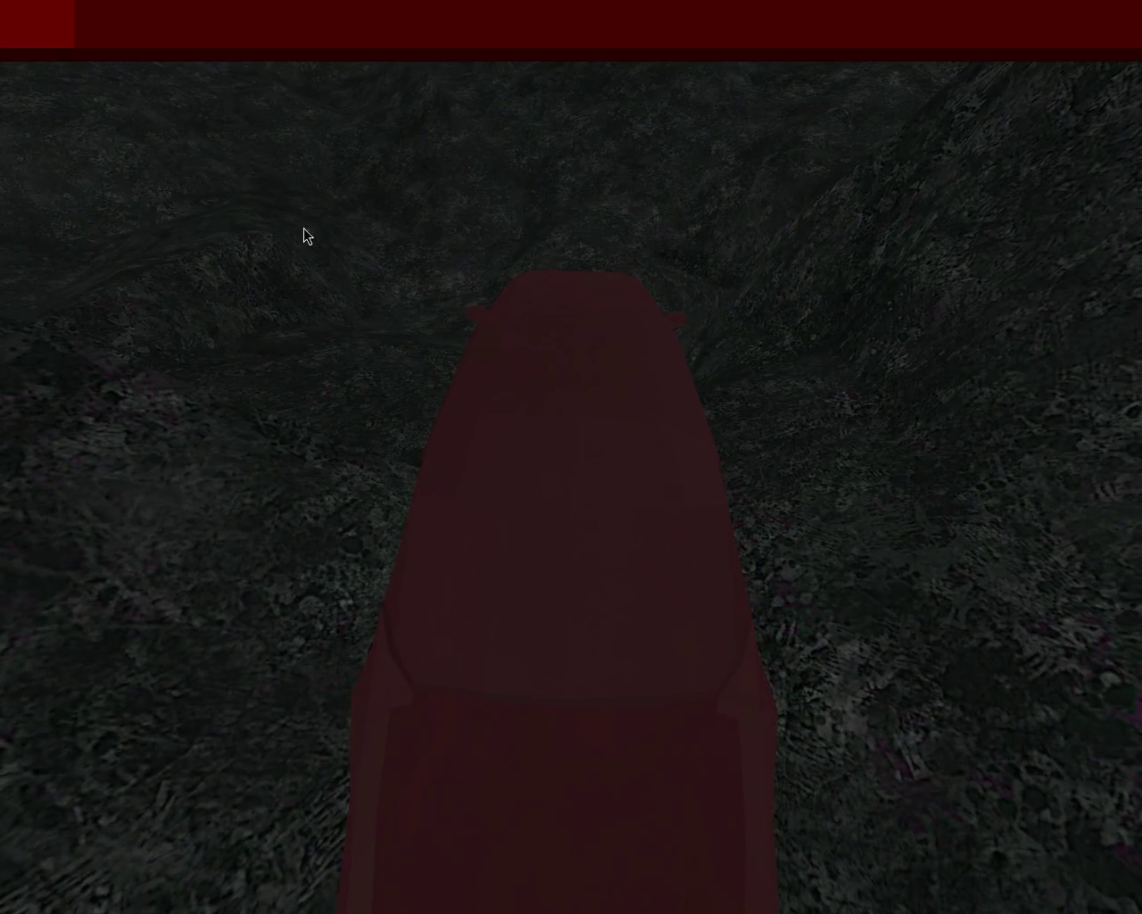
Step: Restart the car forward, swaying left and right until it points ahead
key("Up")
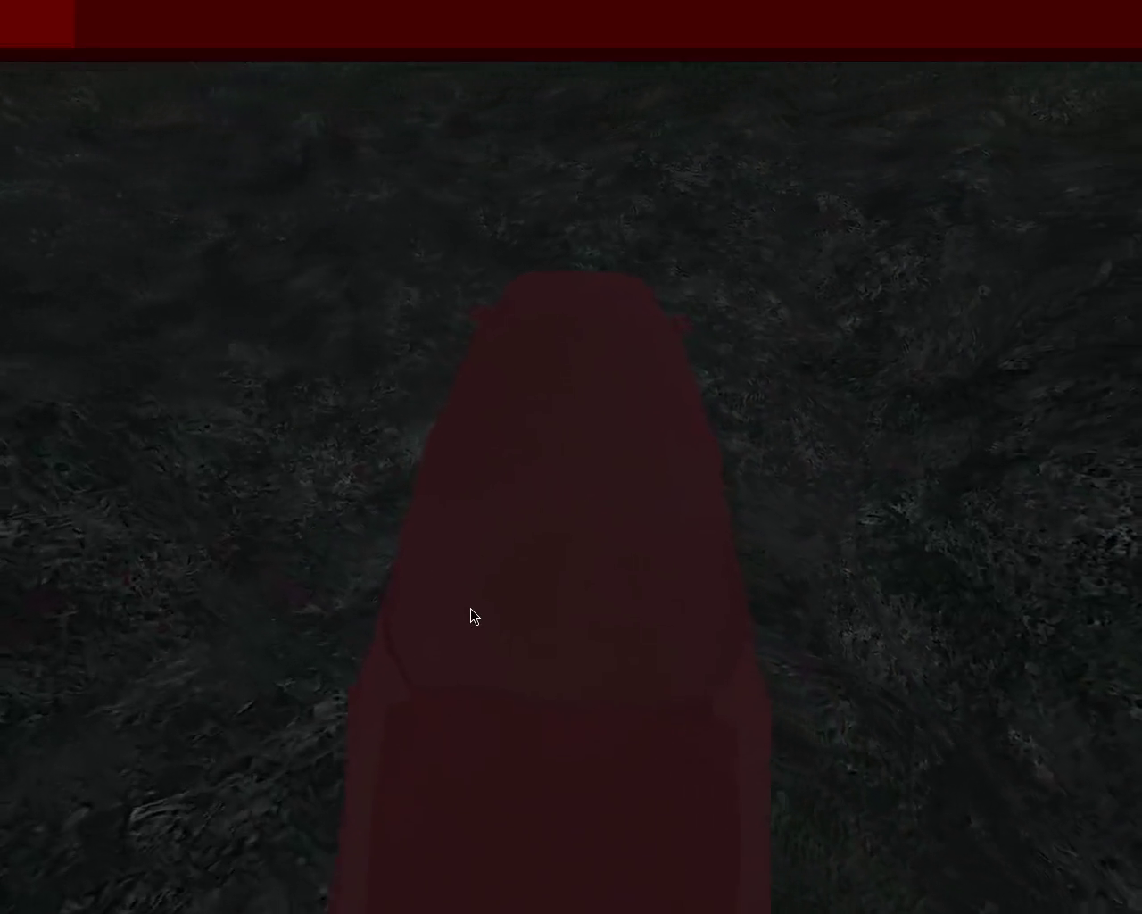
key("Left")
key("Up")
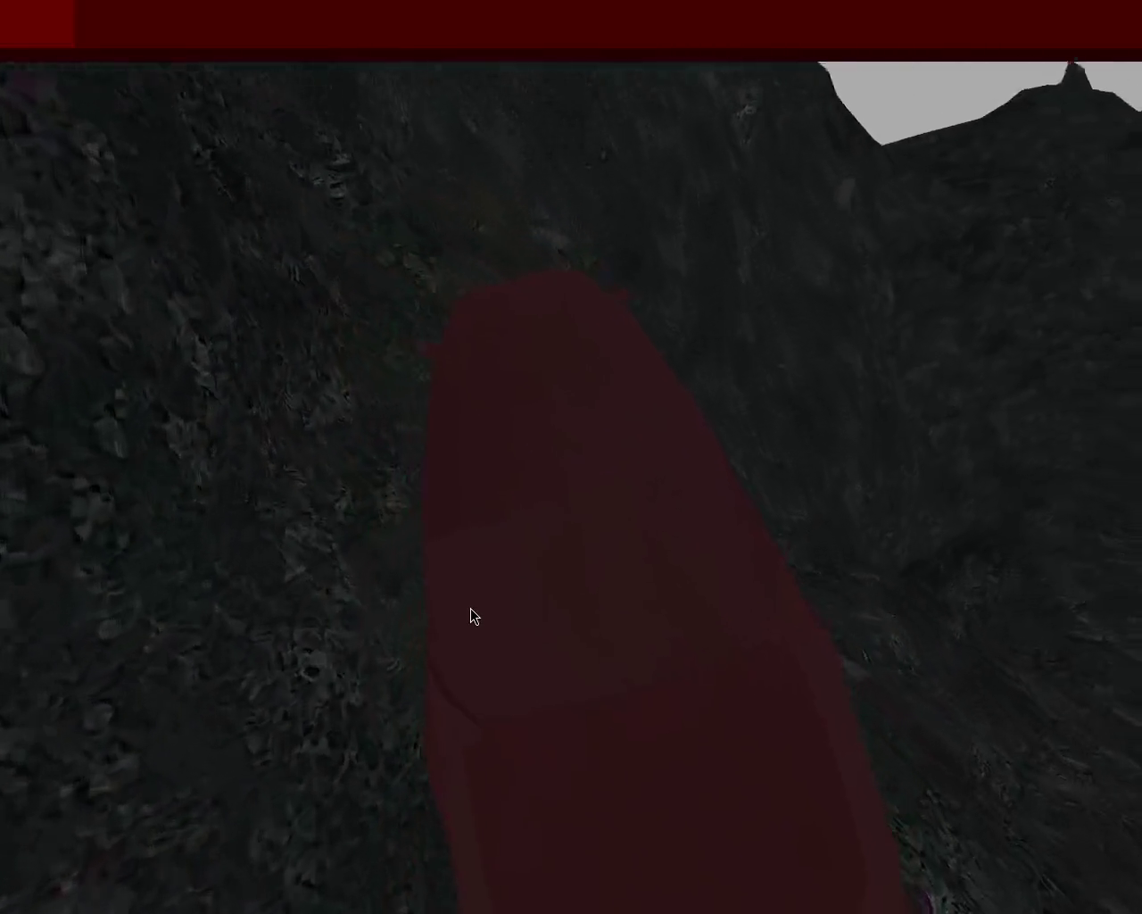
key("Left")
key("Up")
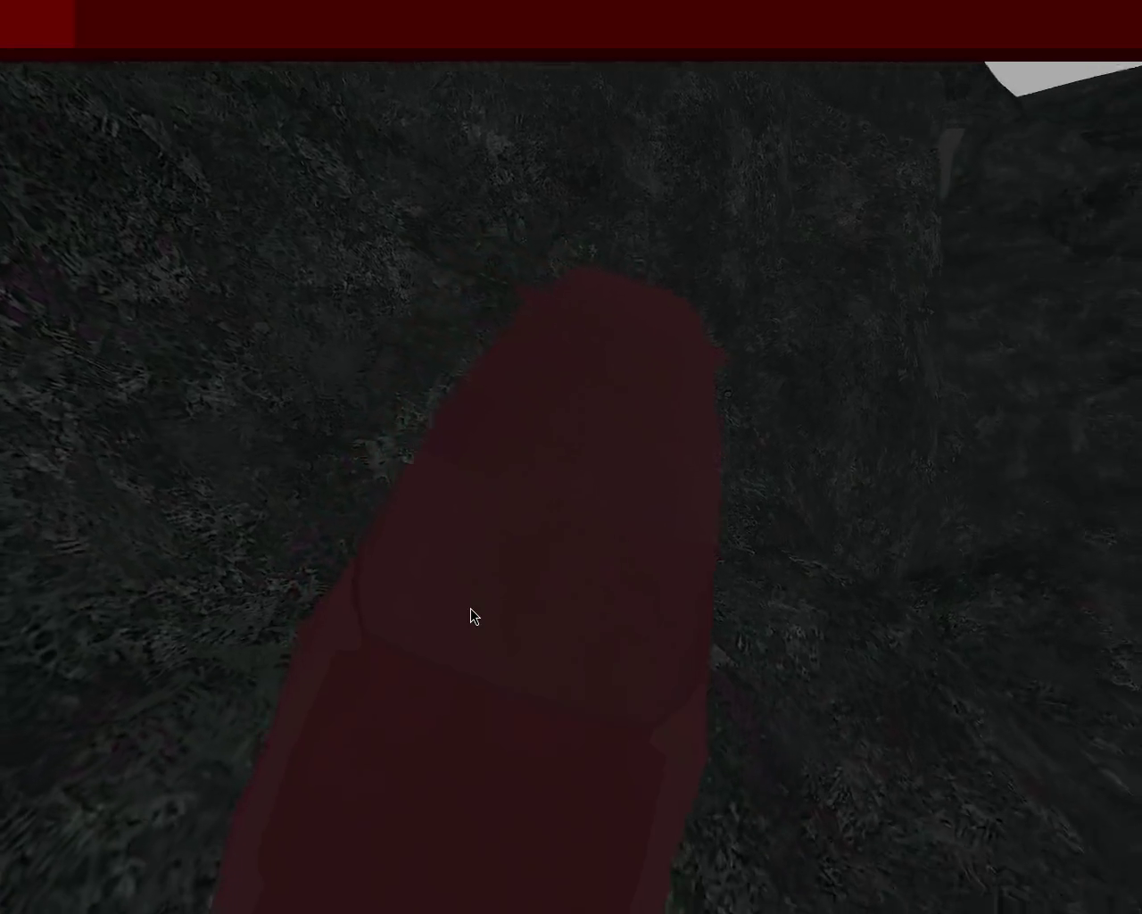
key("Up")
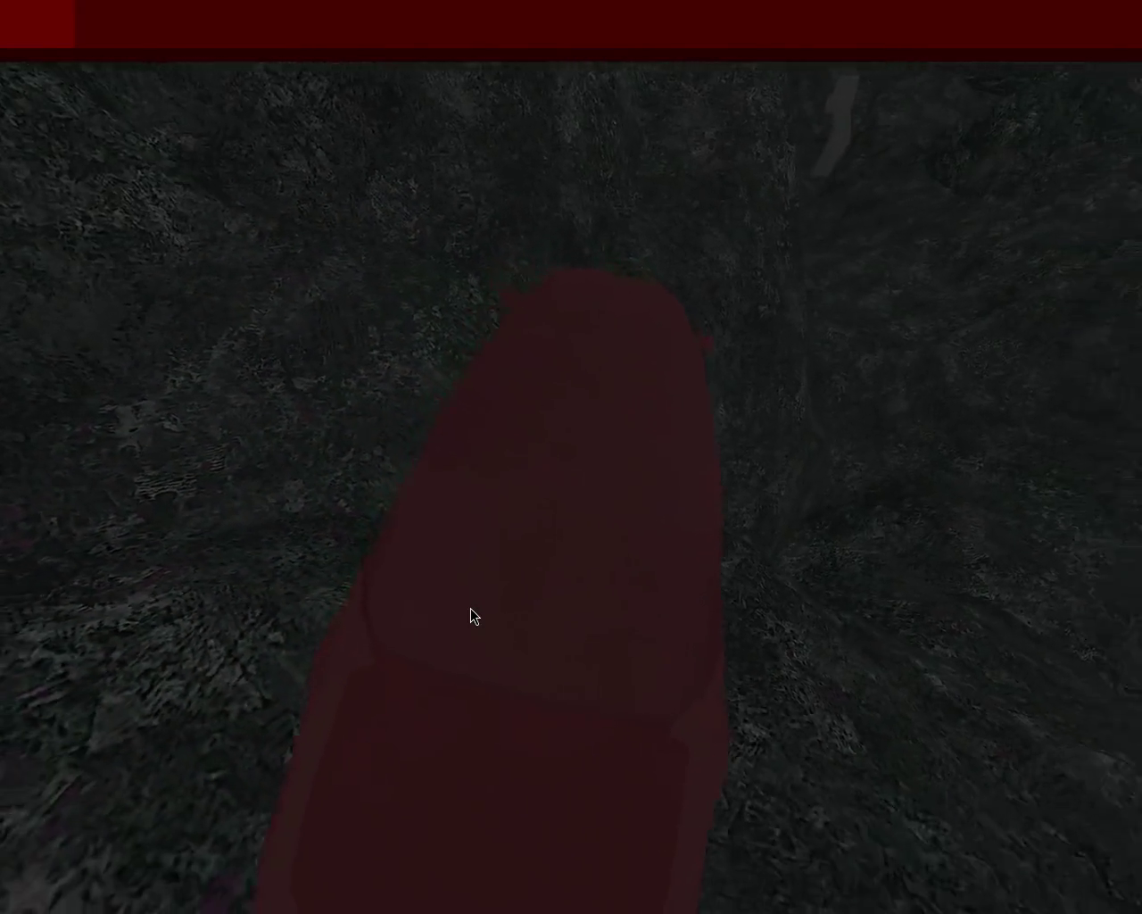
Step: Drive through the canyon toward the wall, veering right then left up the slope
key("Up")
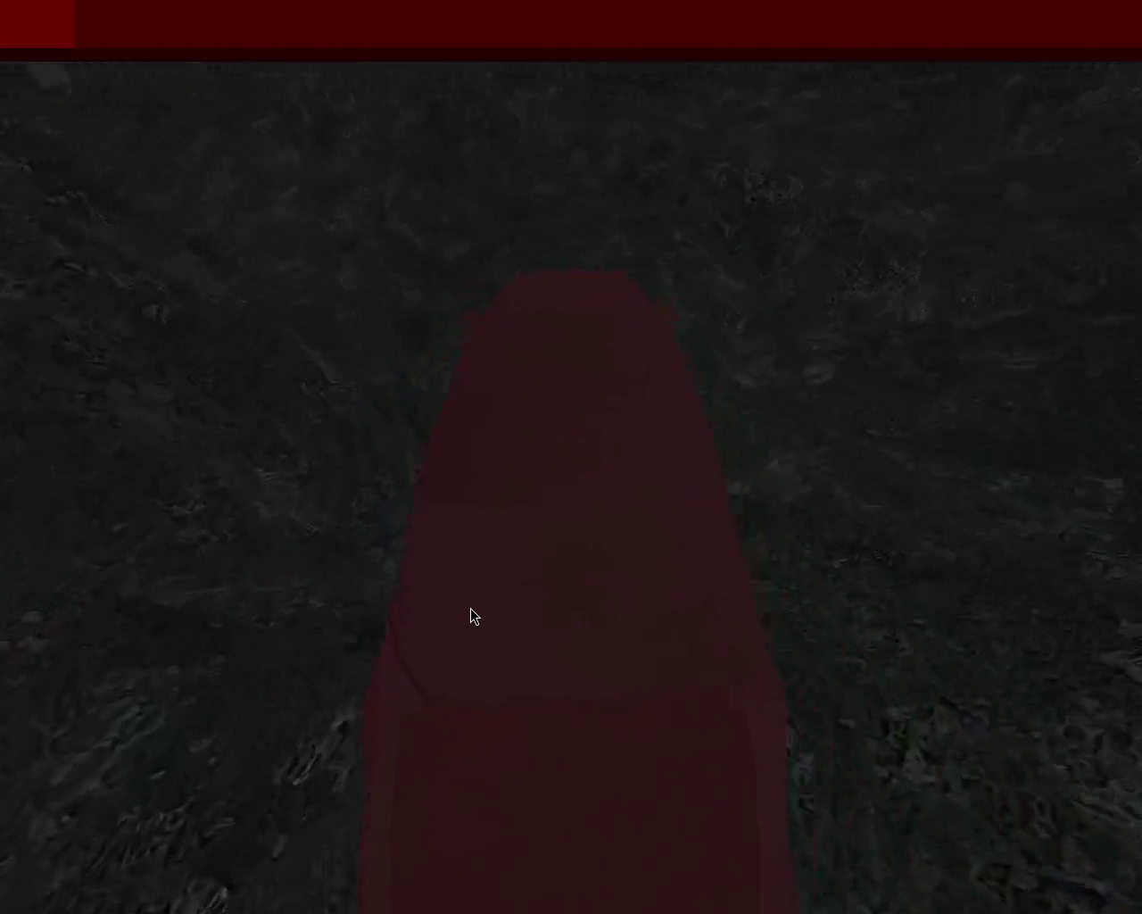
key("Up")
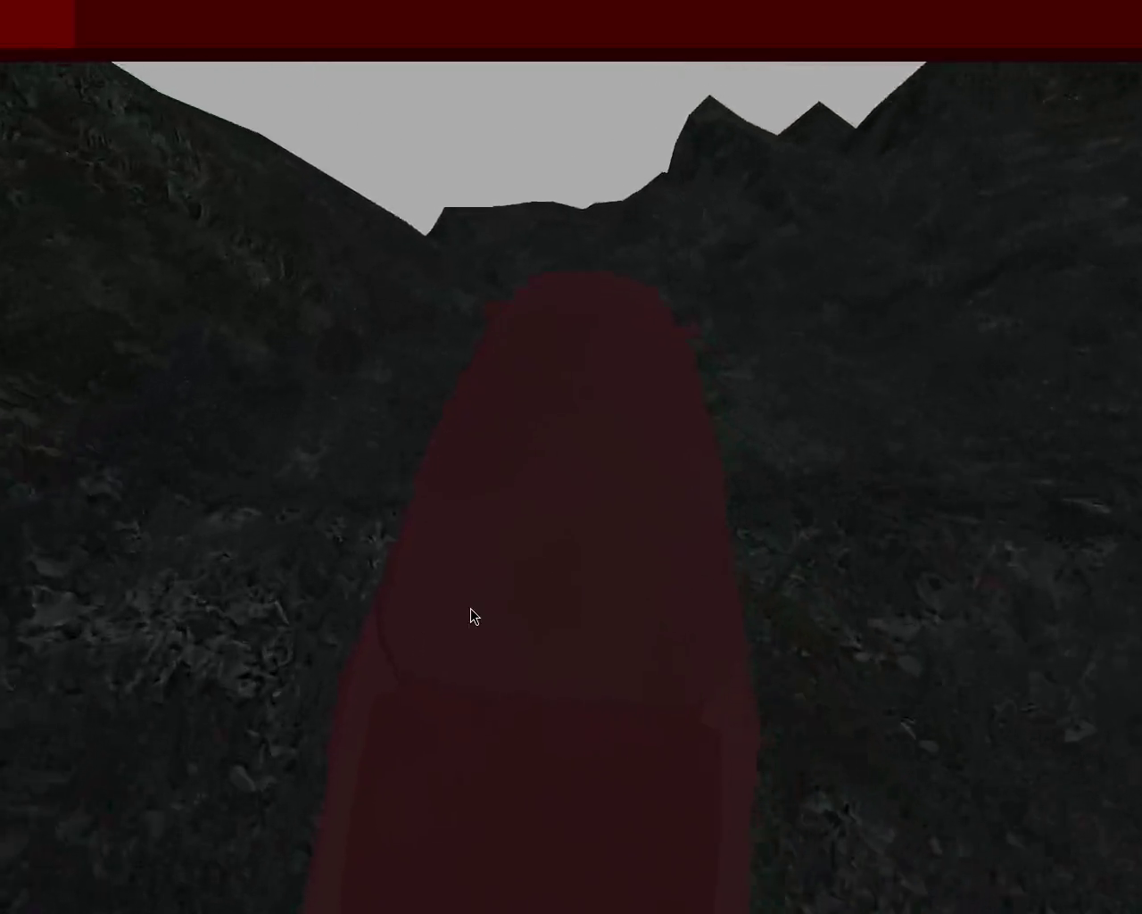
key("Up")
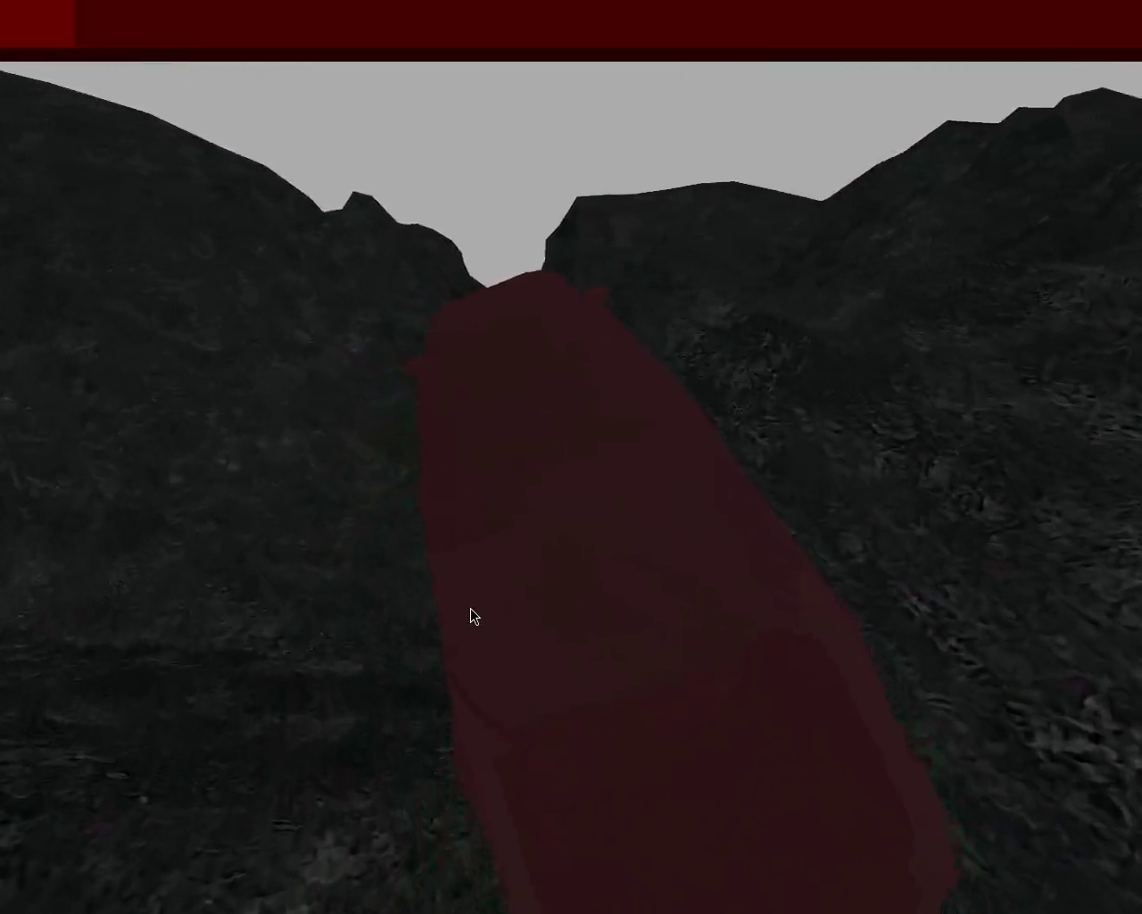
key("Up")
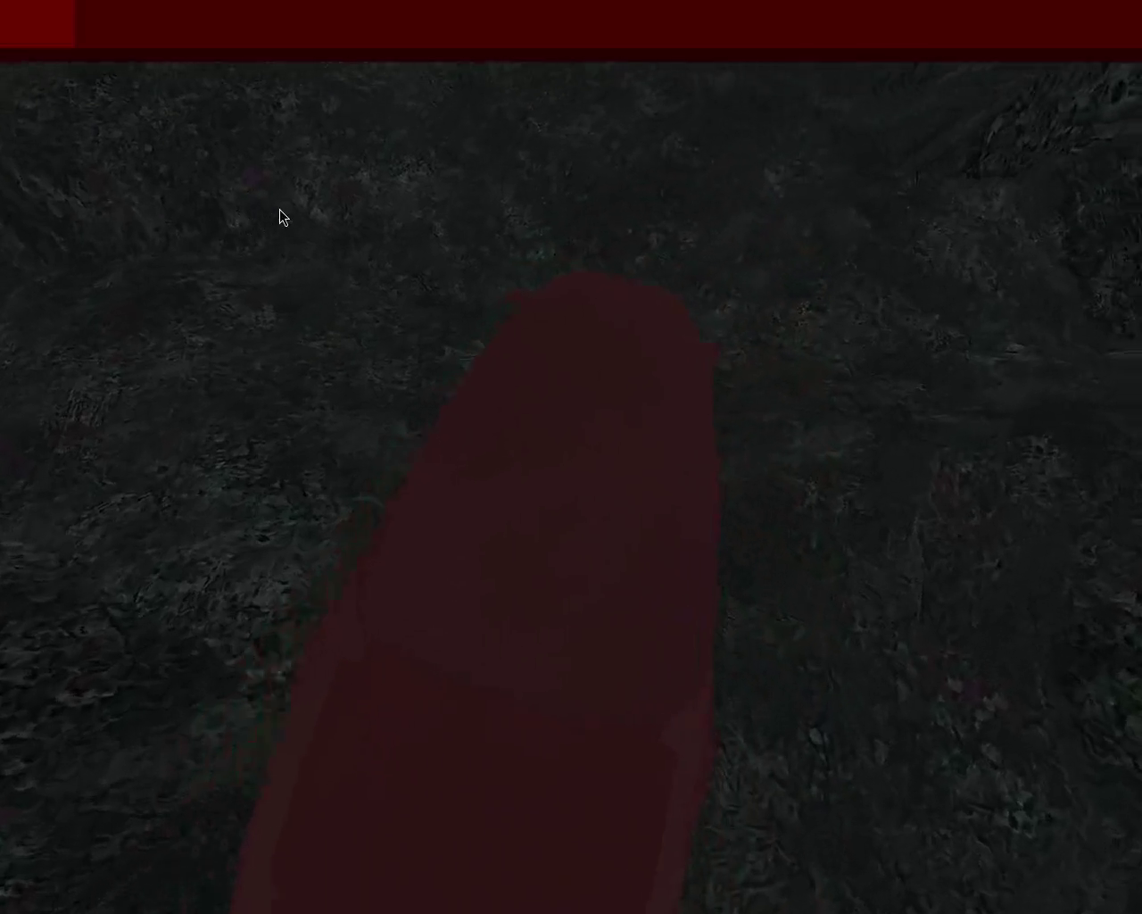
key("Up")
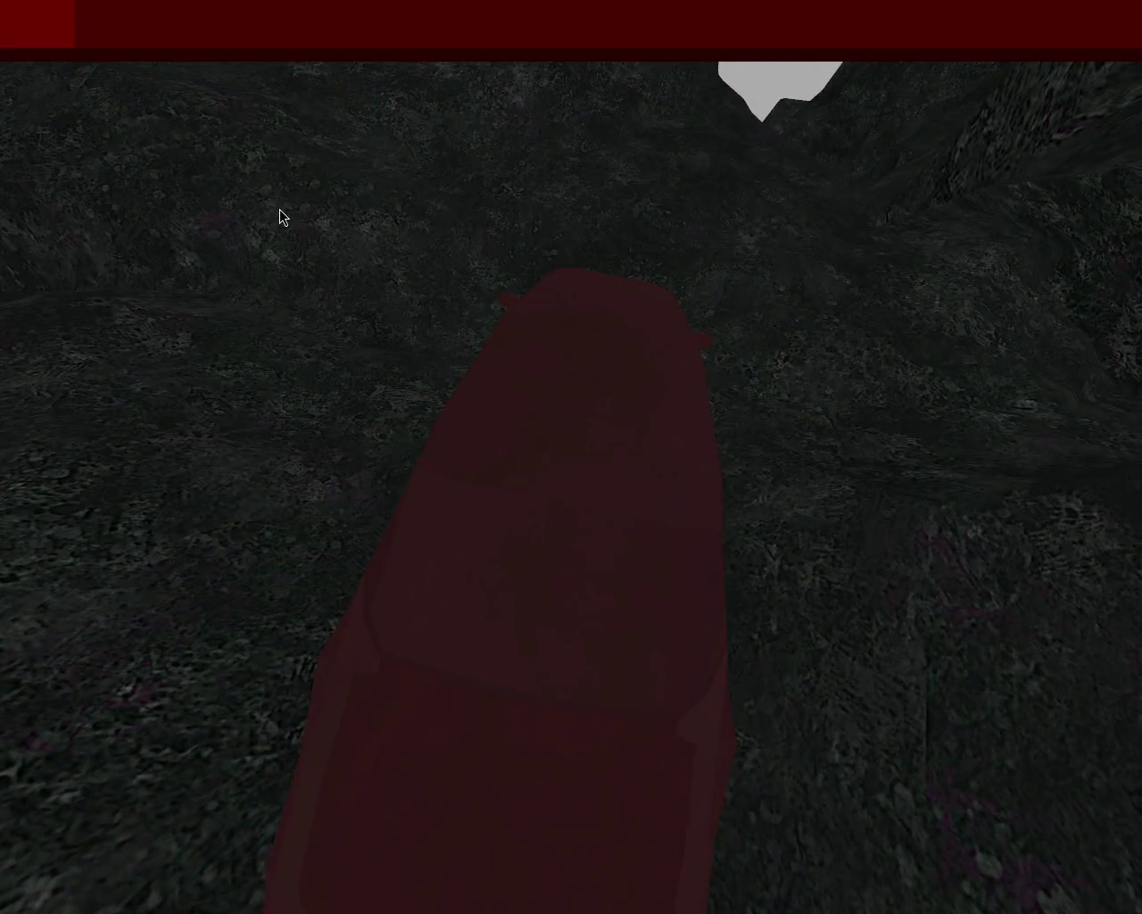
key("Up")
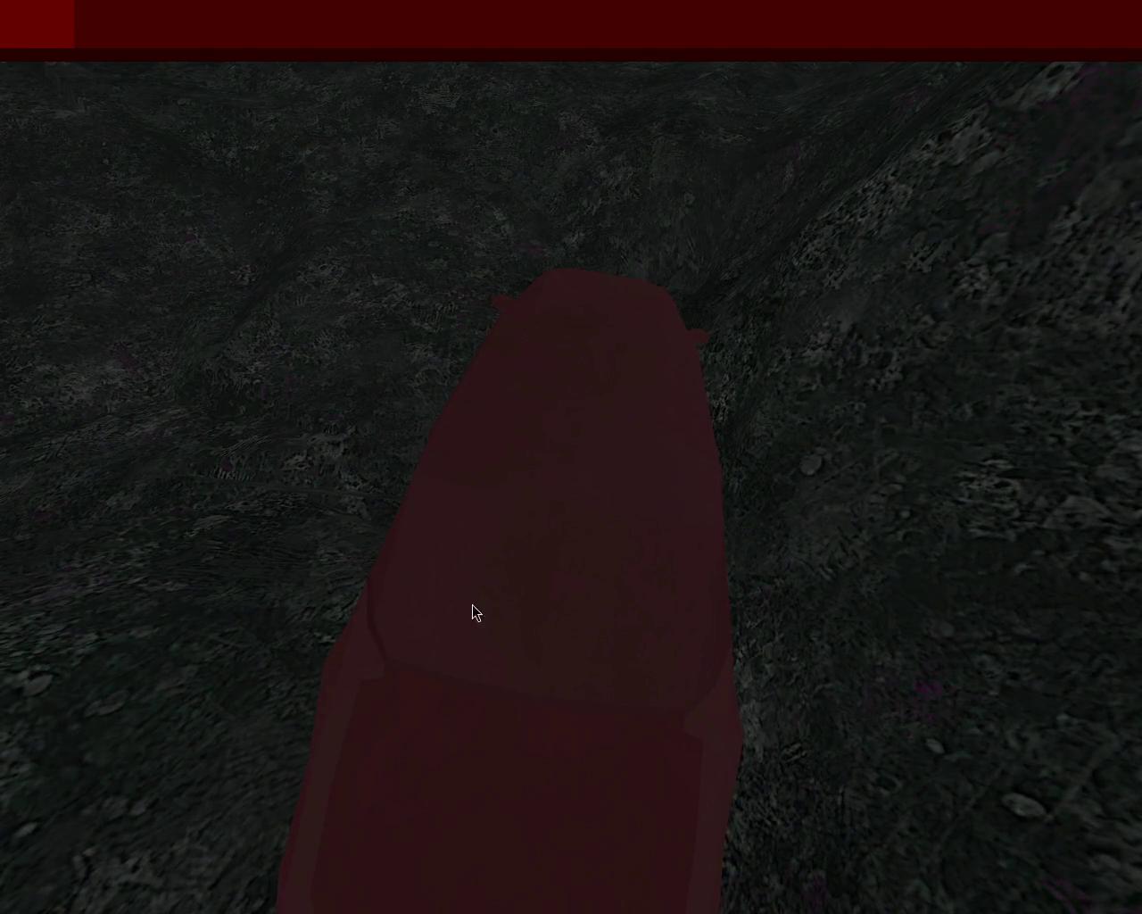
Step: Drive the car straight along the terrain and over the crest, correcting its heading
key("Up")
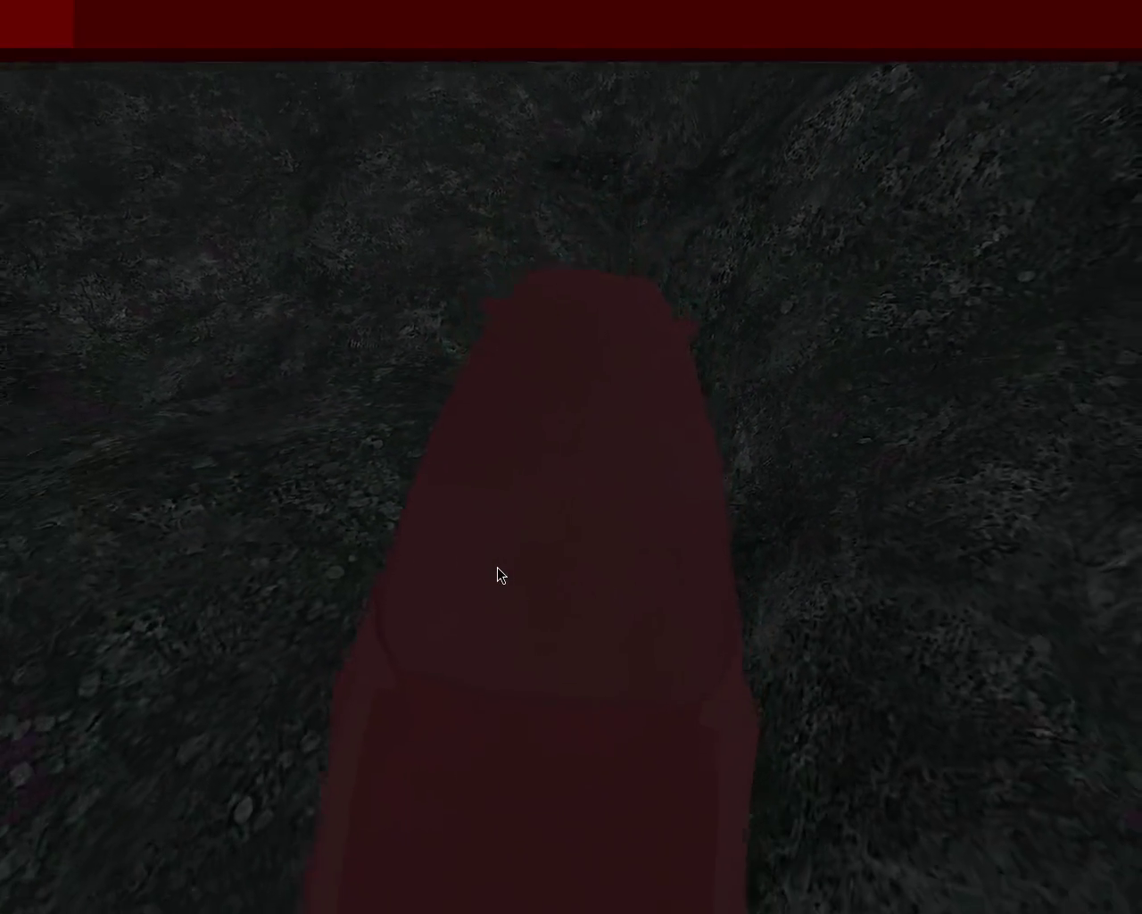
key("Up")
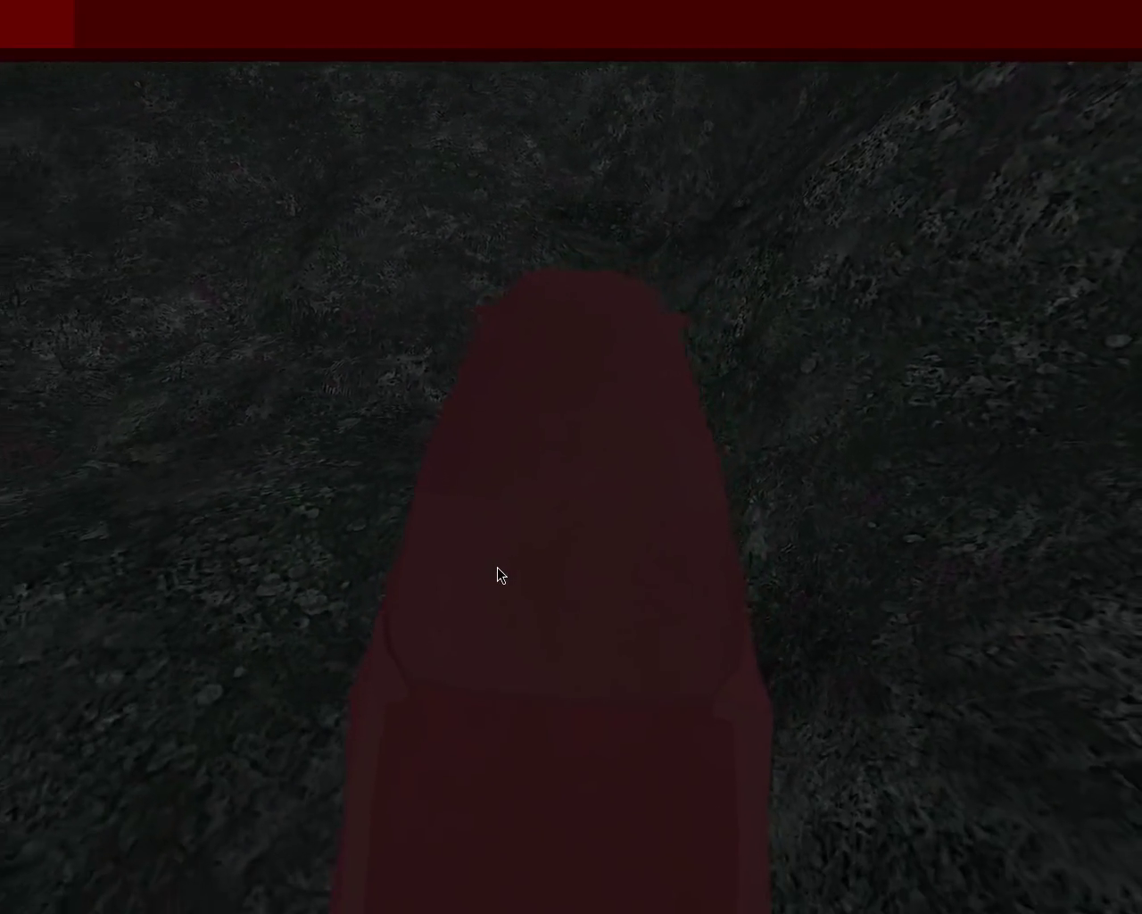
key("Right")
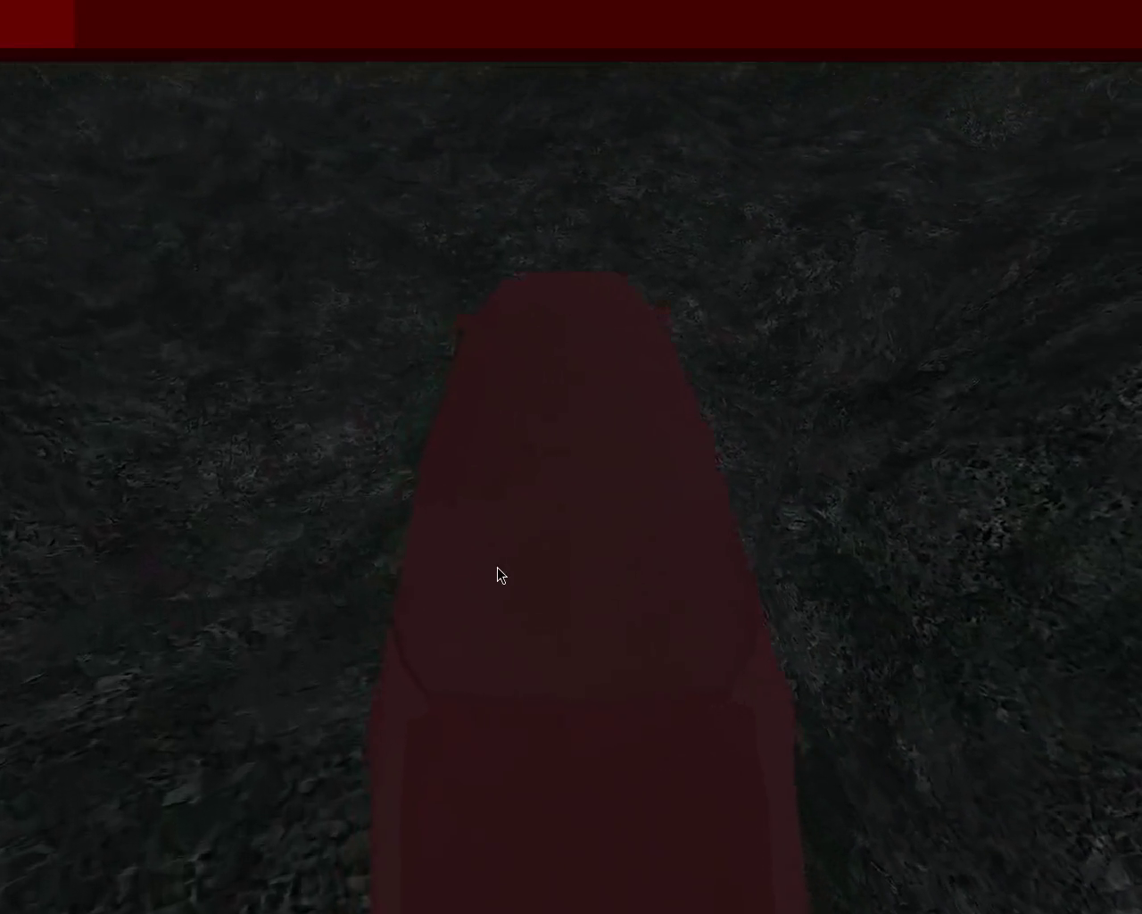
key("Up")
key("Right")
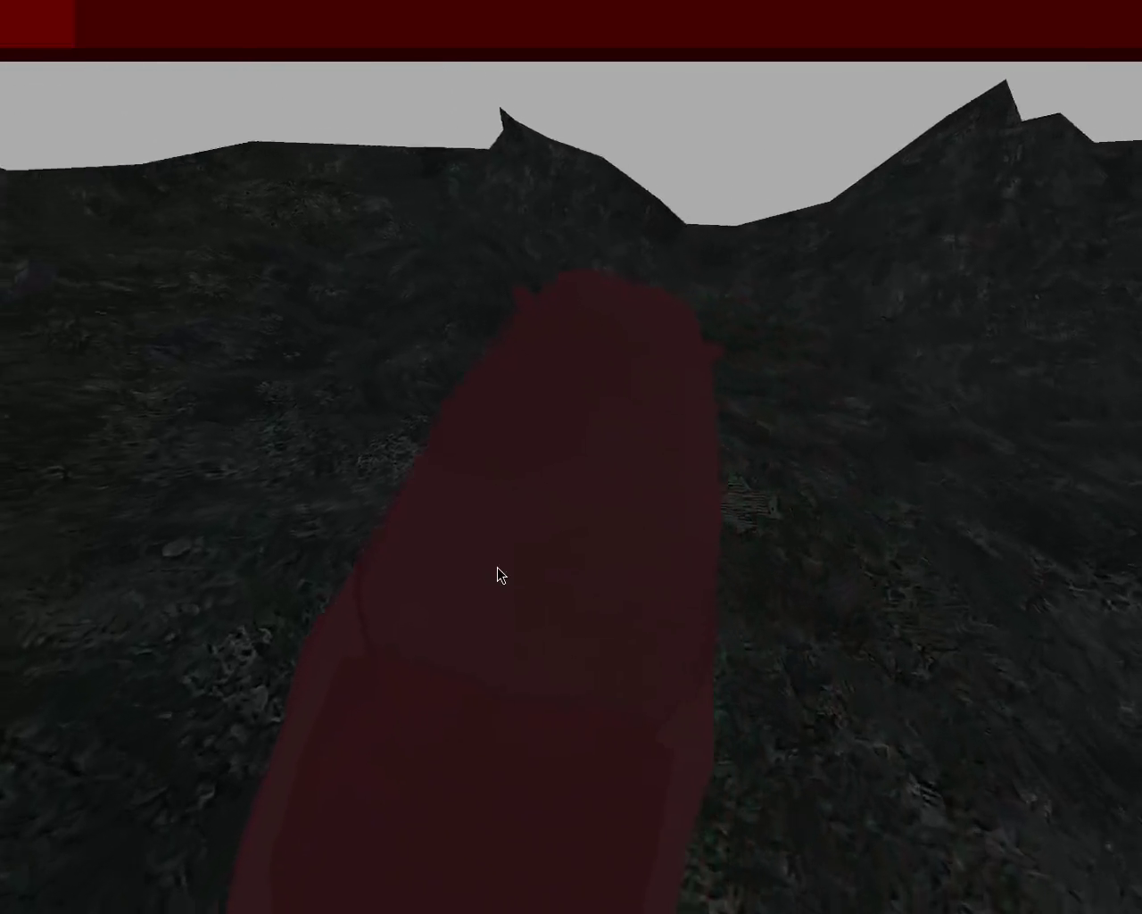
key("Left")
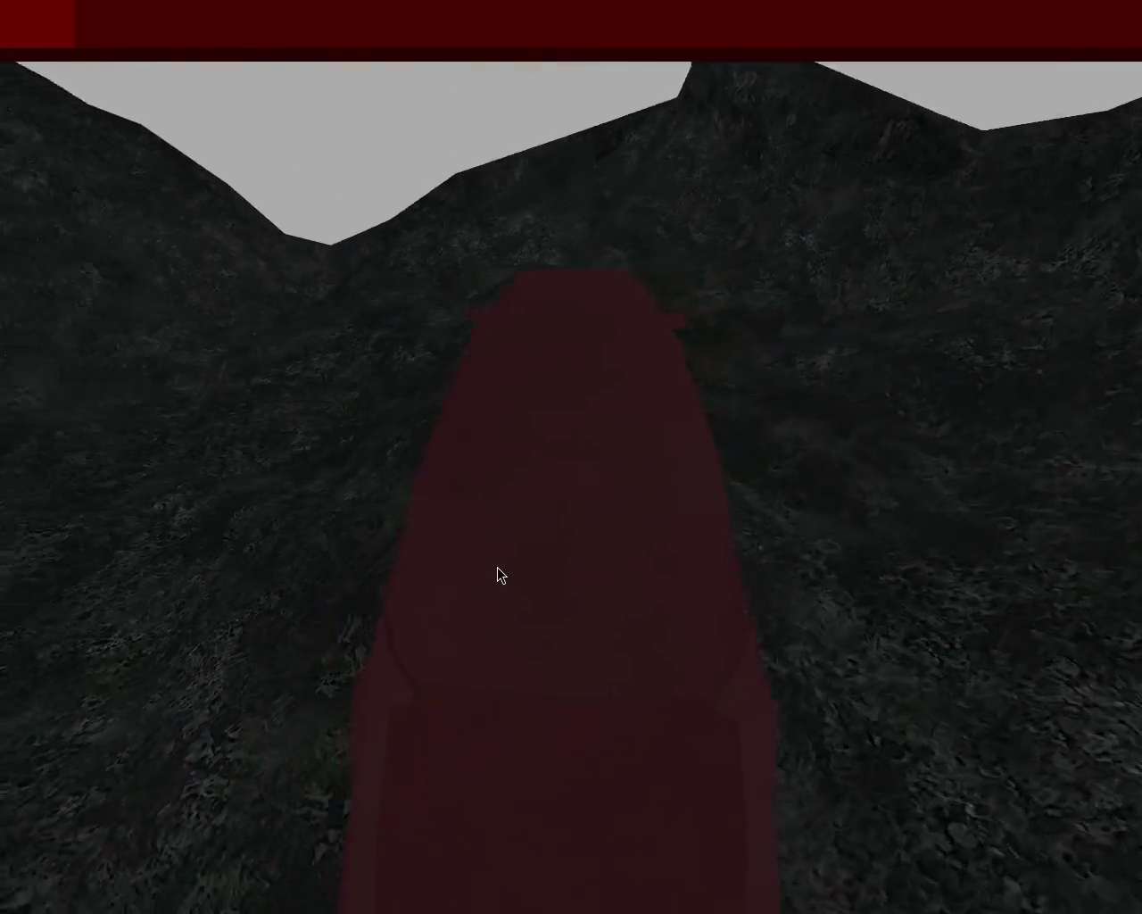
key("Right")
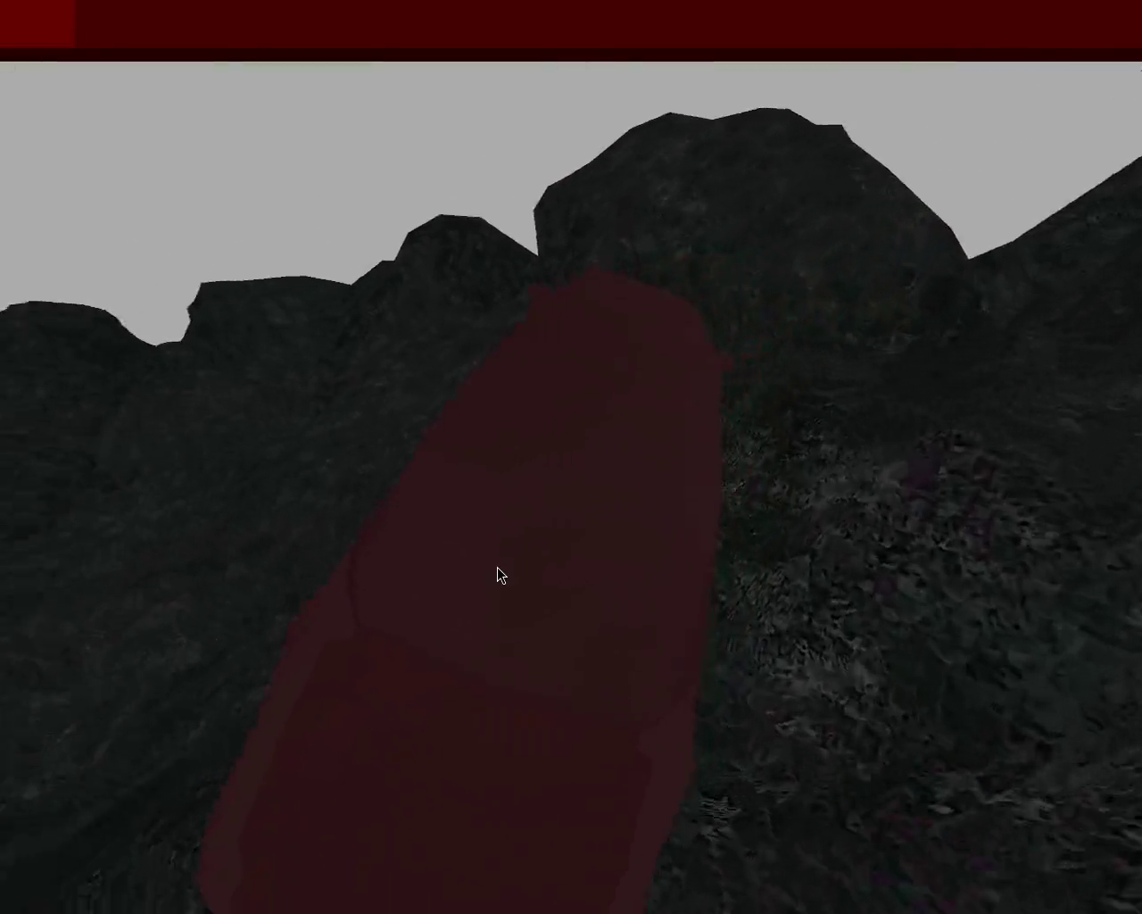
Step: Drive down into the valley and climb back out toward the ridges
key("Left")
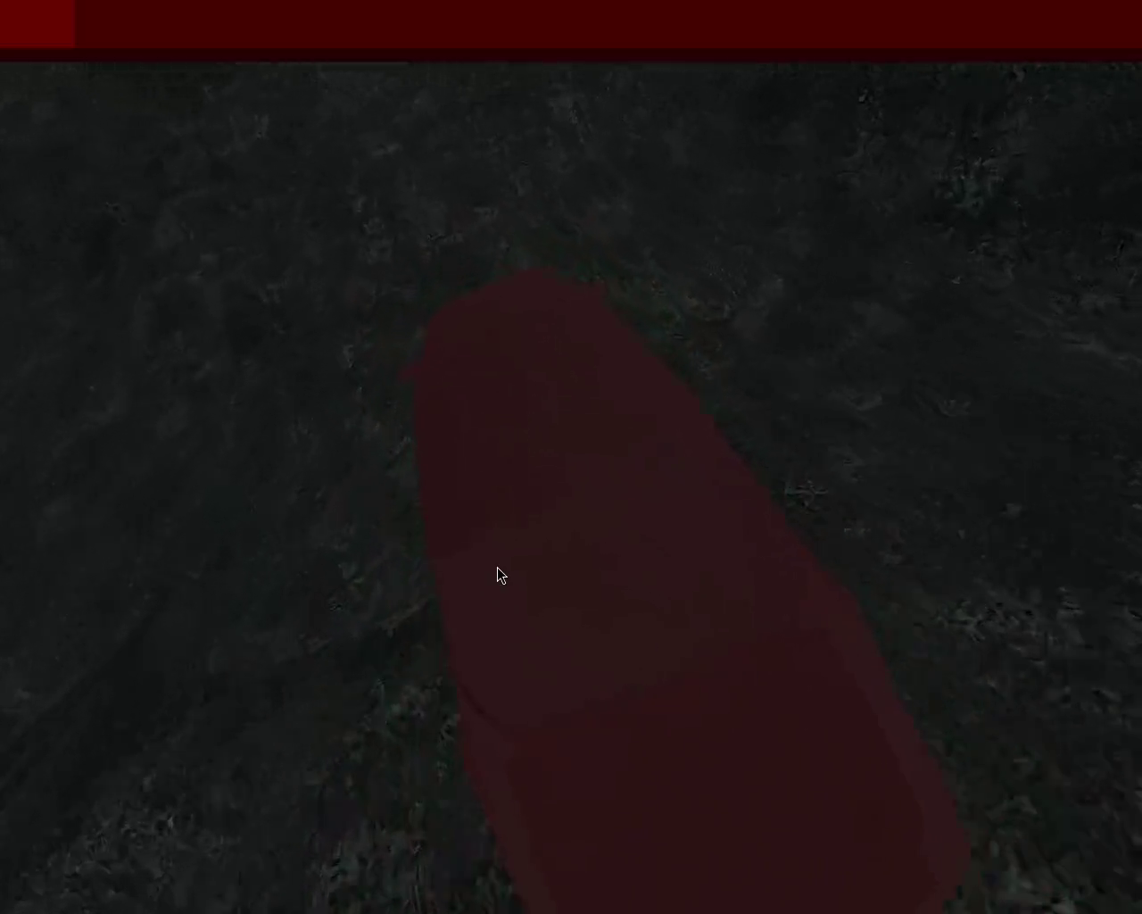
key("Left")
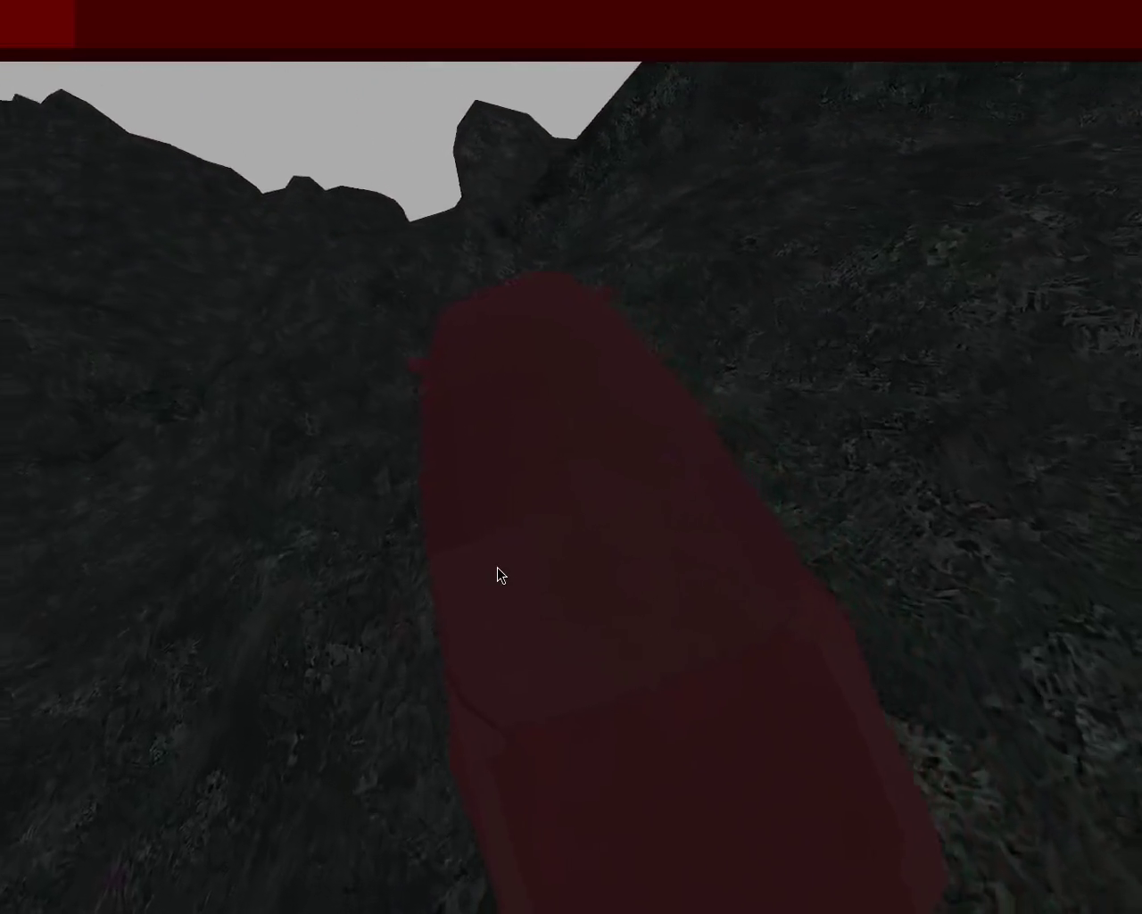
key("Right")
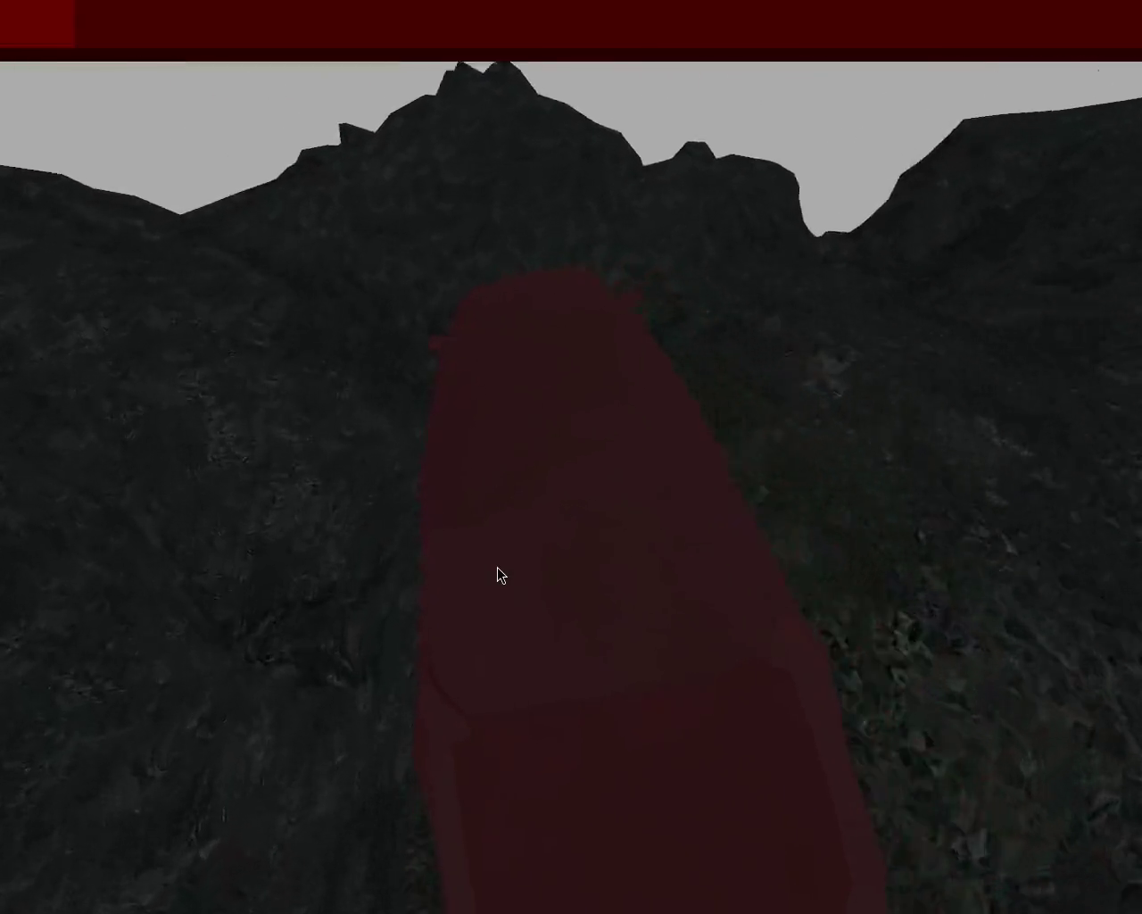
key("Left")
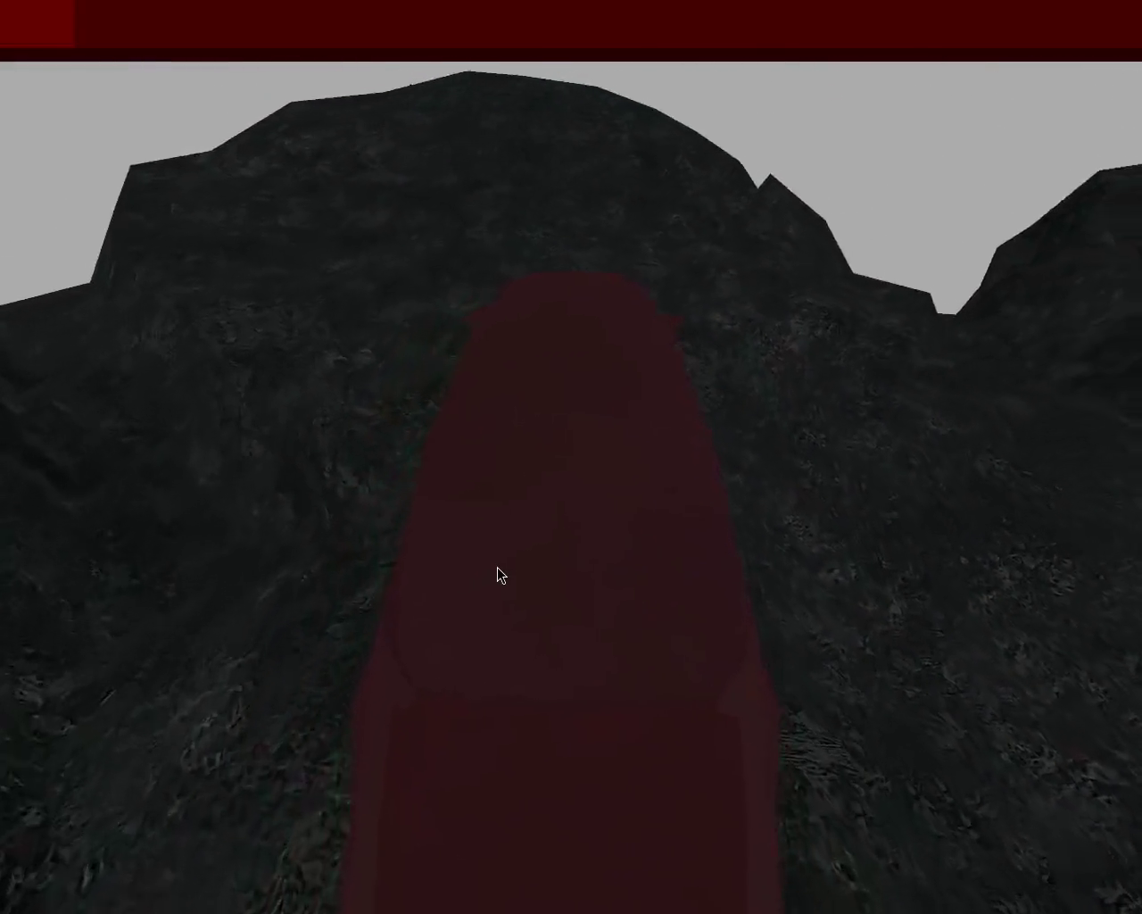
key("Right")
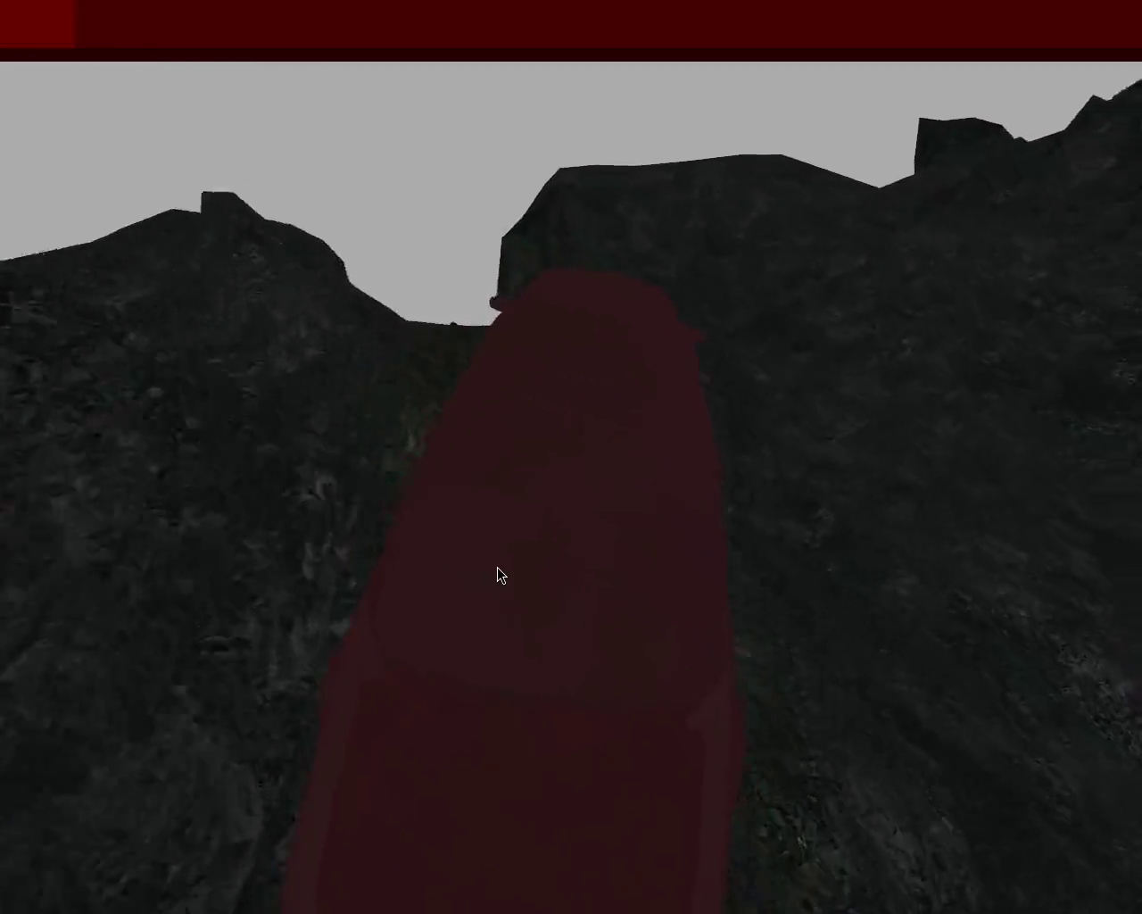
Step: Drive the car up the ridge and over its crest, straightening at the end
key("Left")
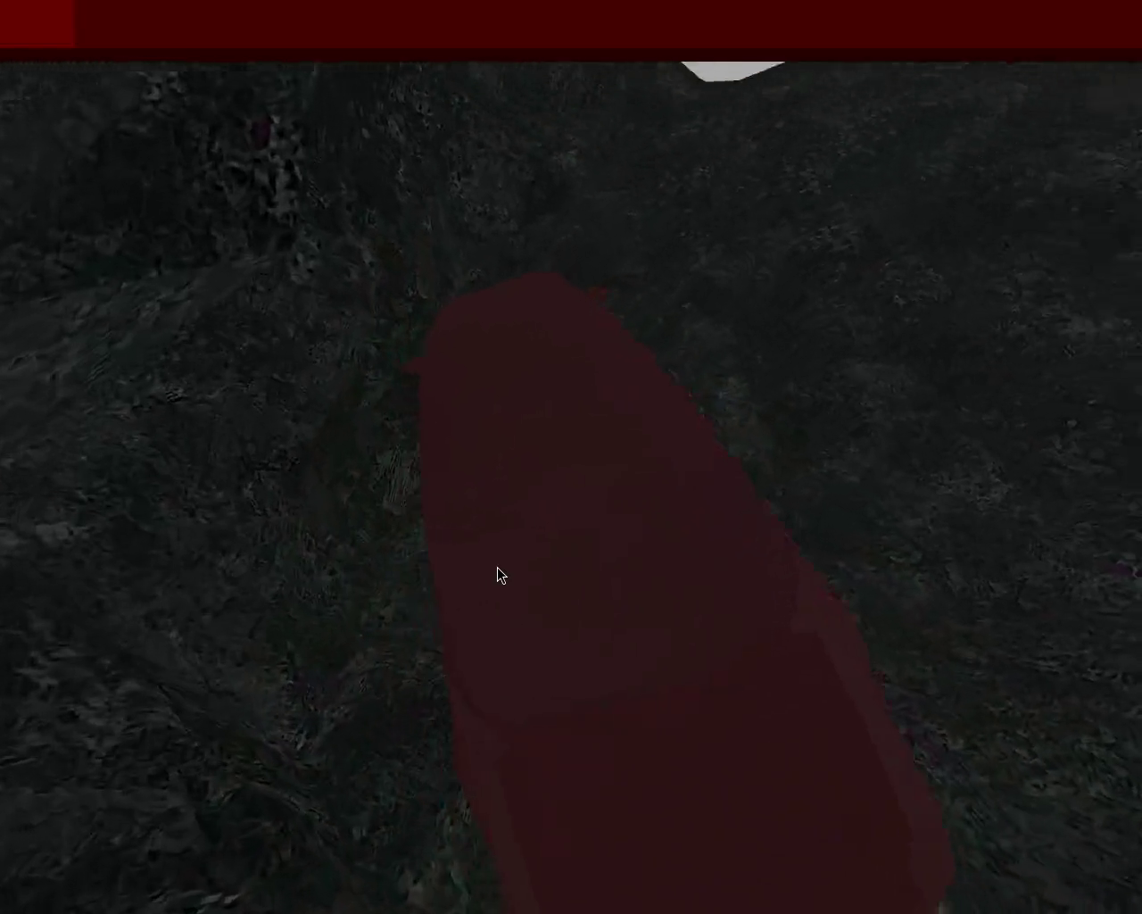
key("Right")
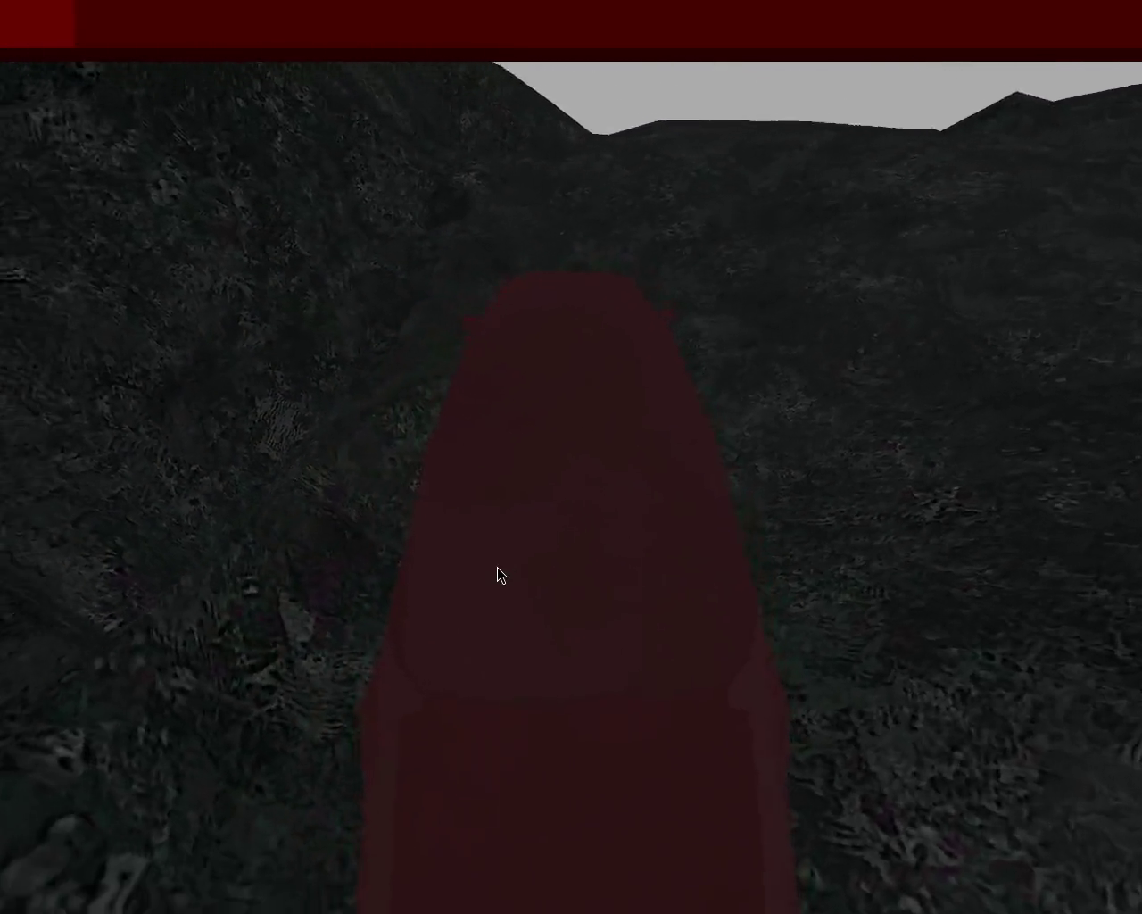
key("Left")
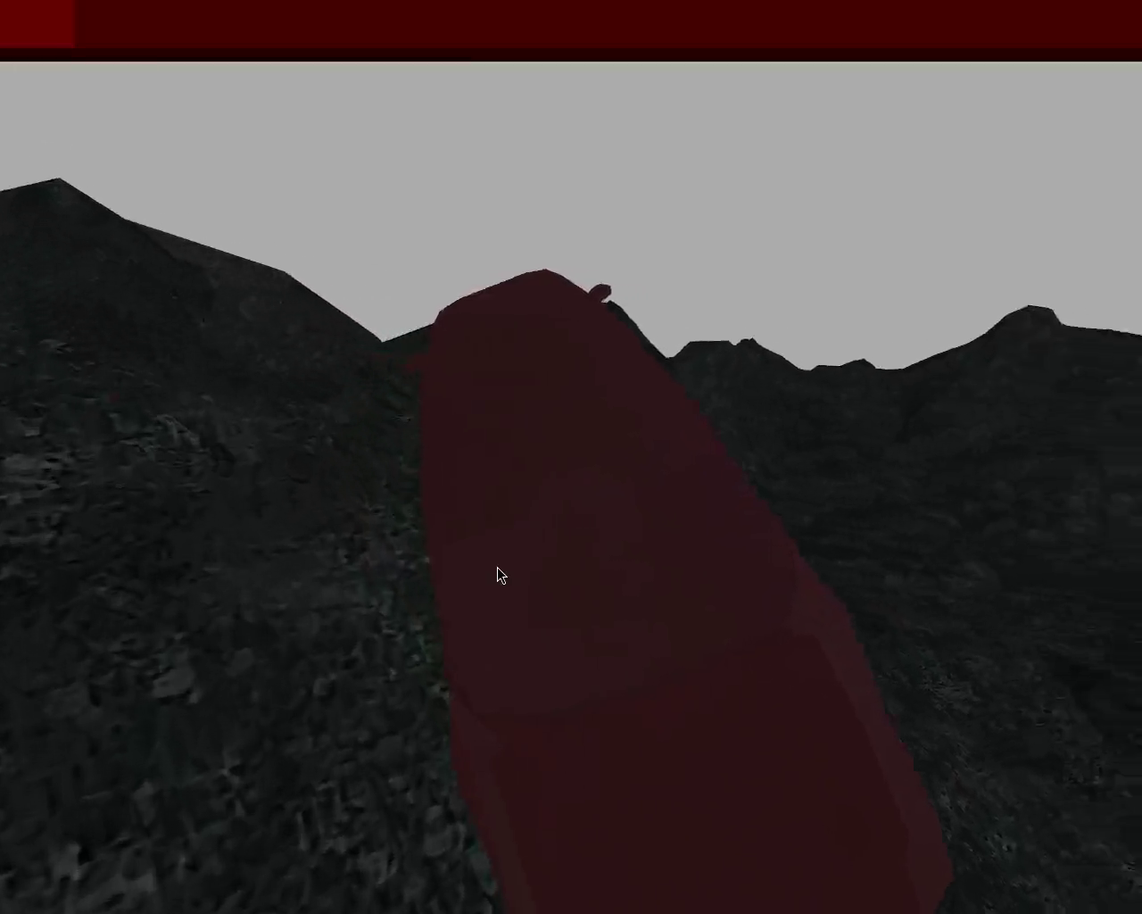
key("Right")
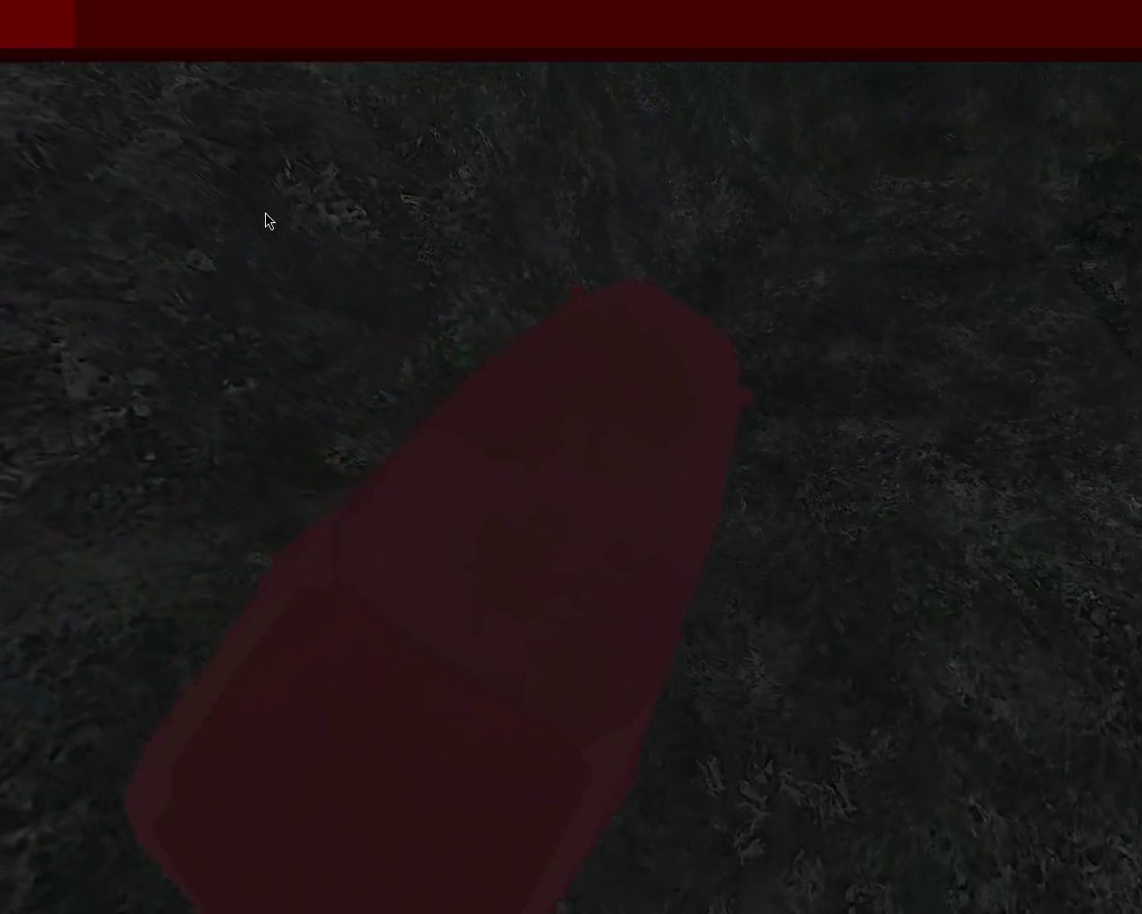
key("Left")
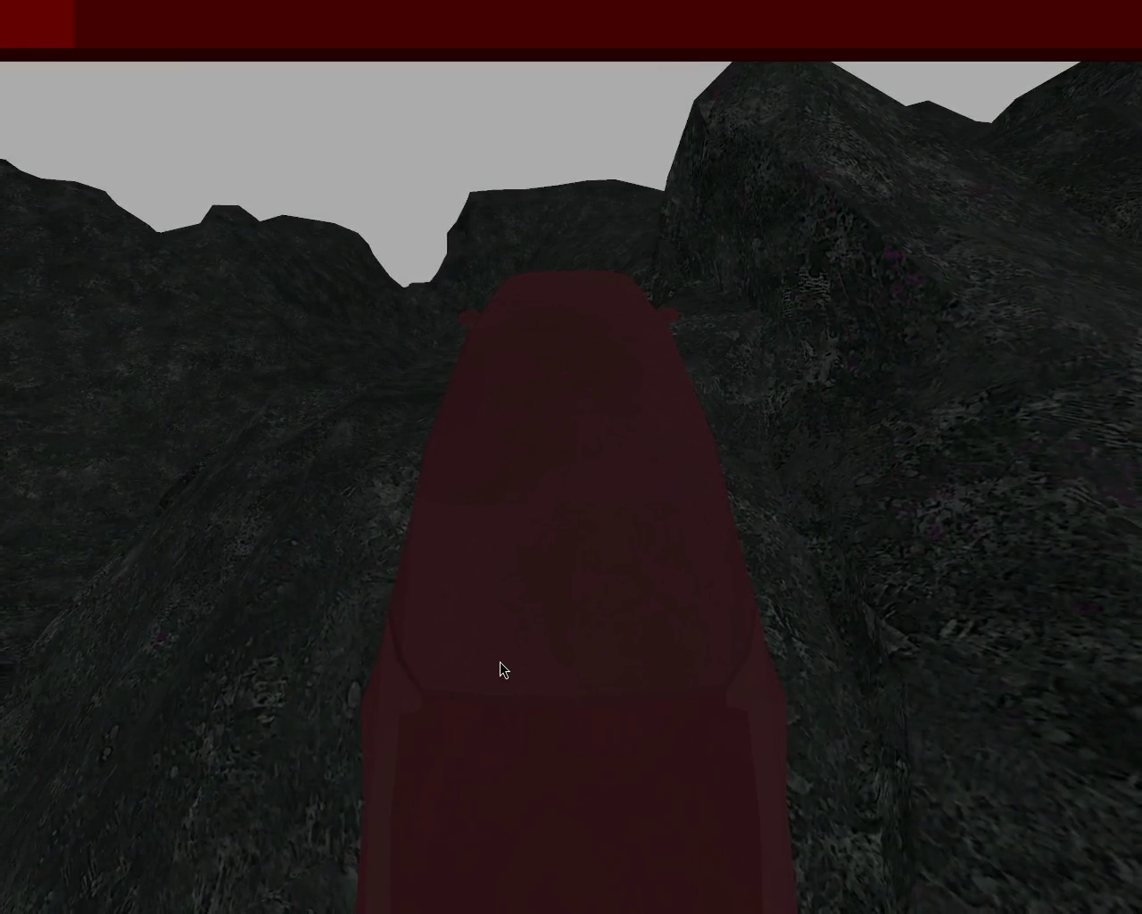
Step: Swing the red car left onto a new heading facing the rocky slope
key("Left")
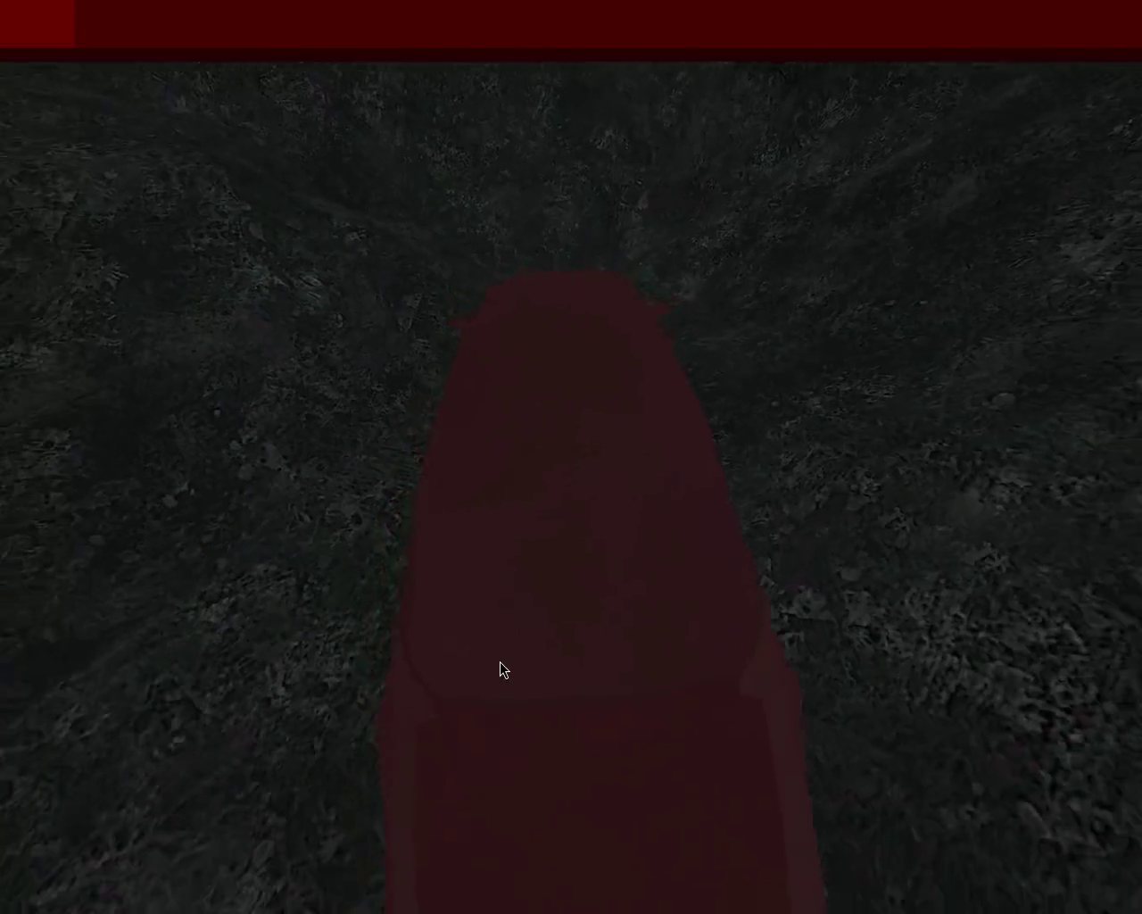
key("Left")
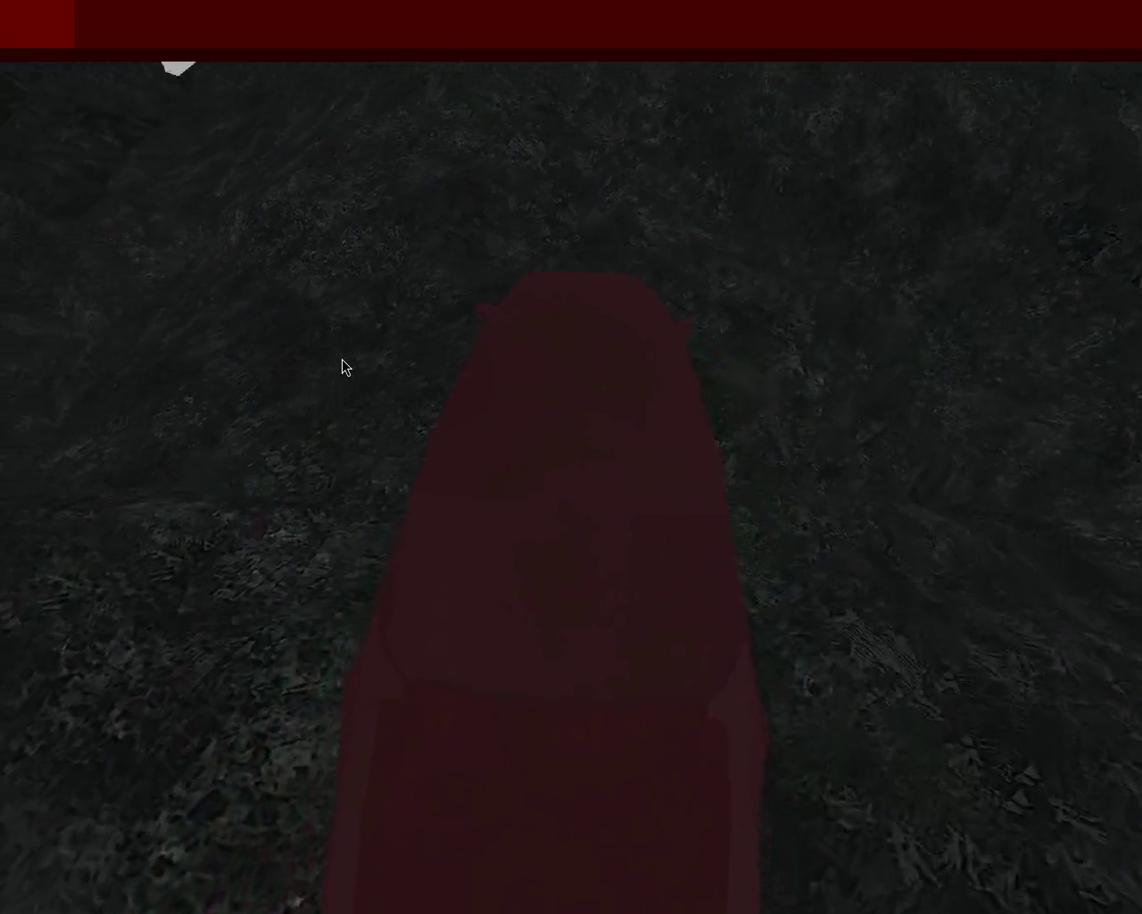
Step: Turn the car left up the valley, then steer right onto the rocky slope
key("Left")
key("Left")
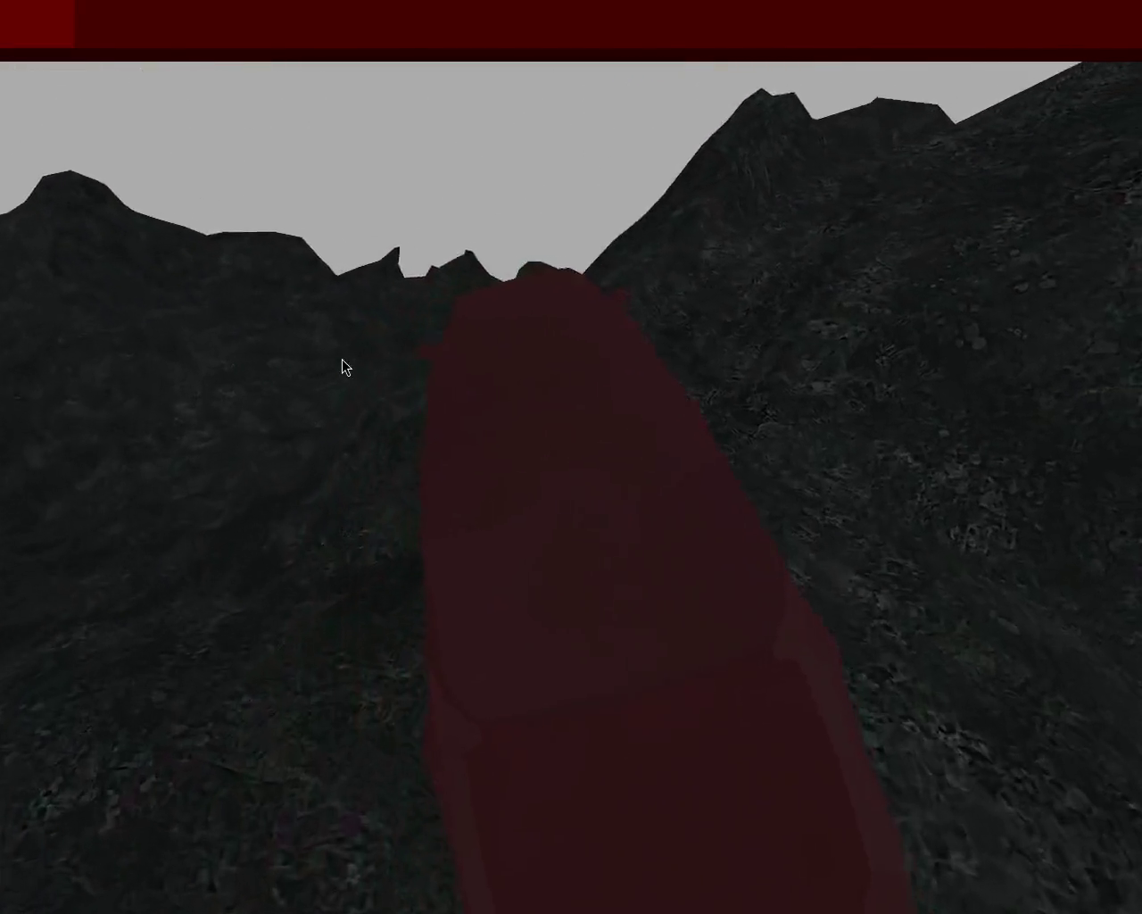
key("Left")
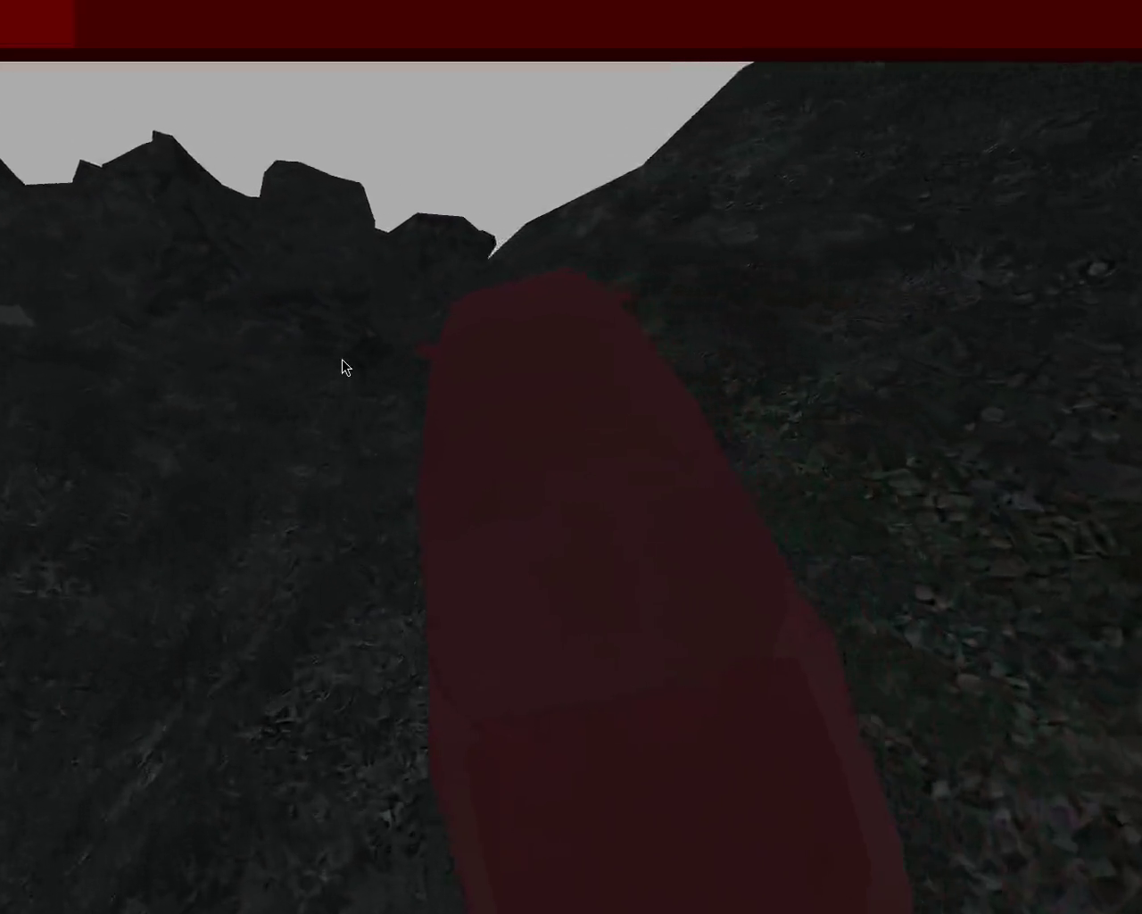
key("Right")
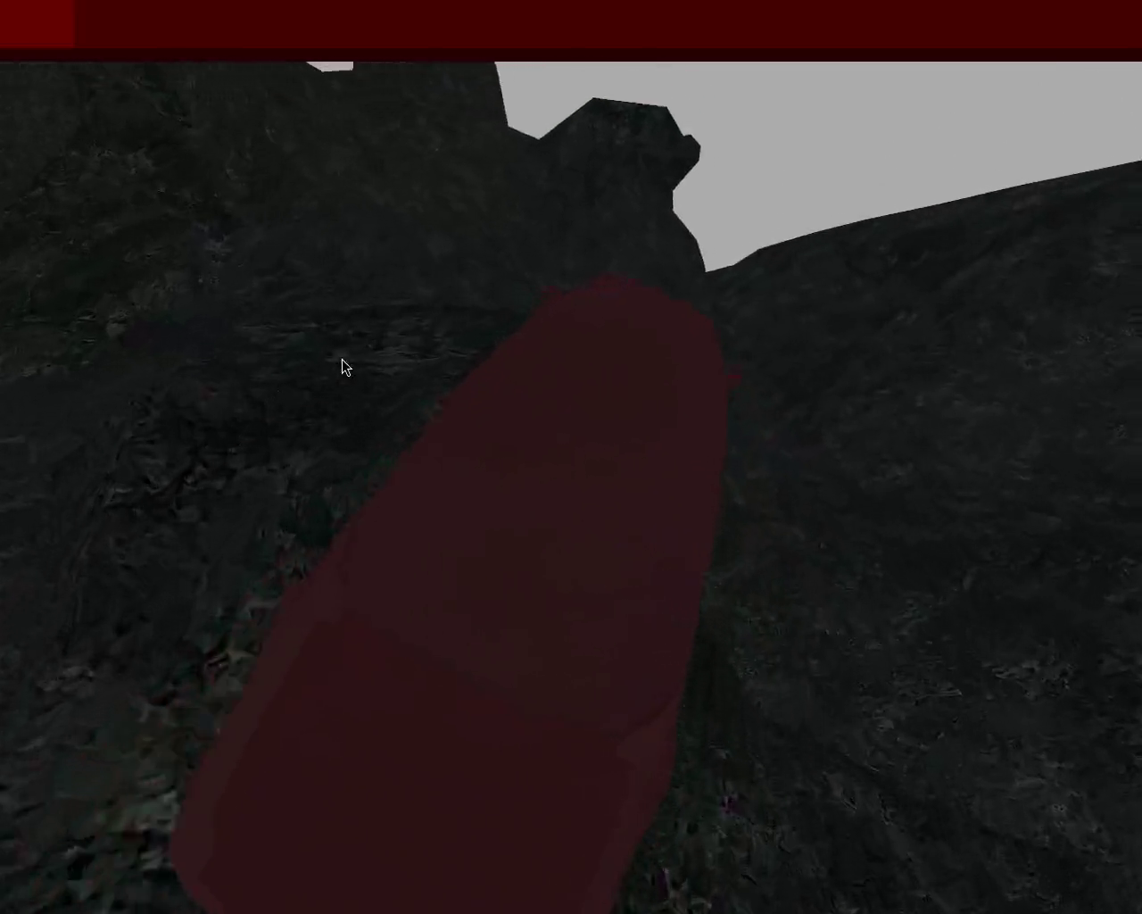
key("Right")
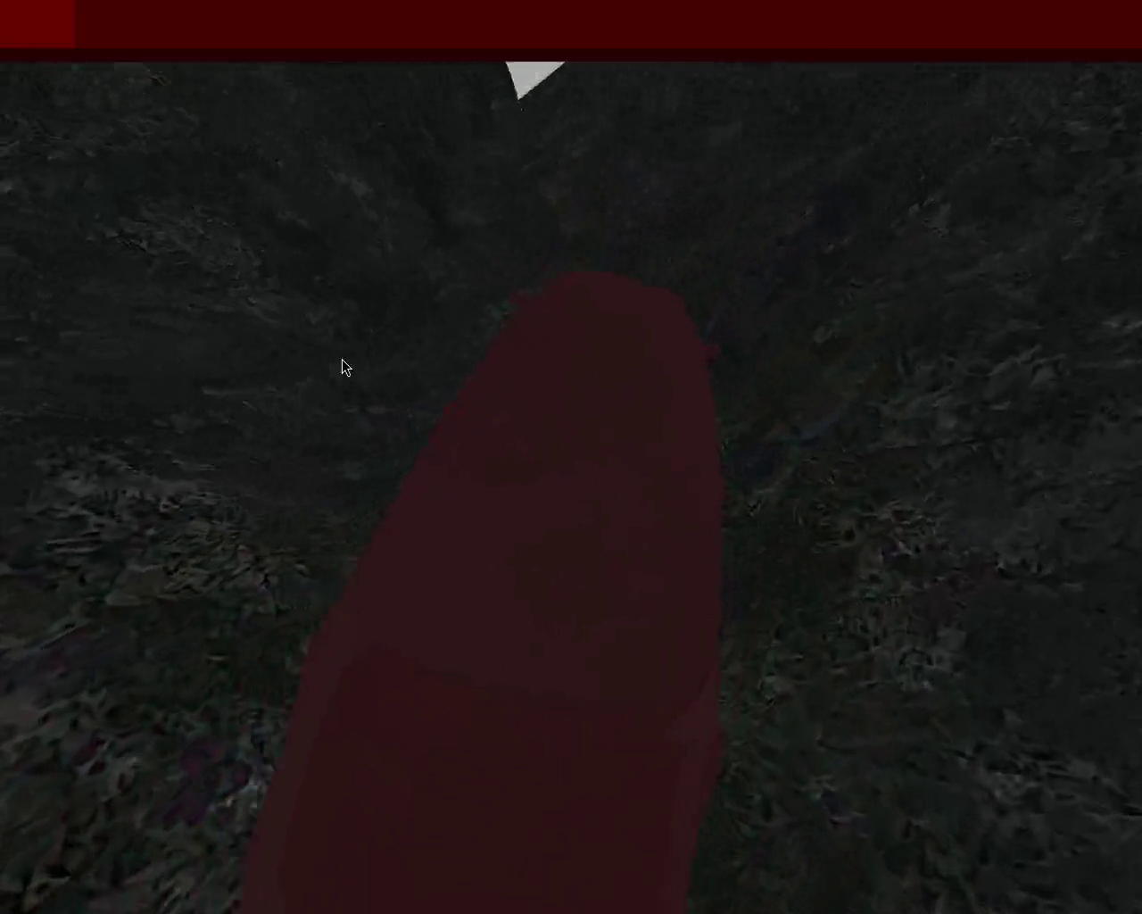
key("Right")
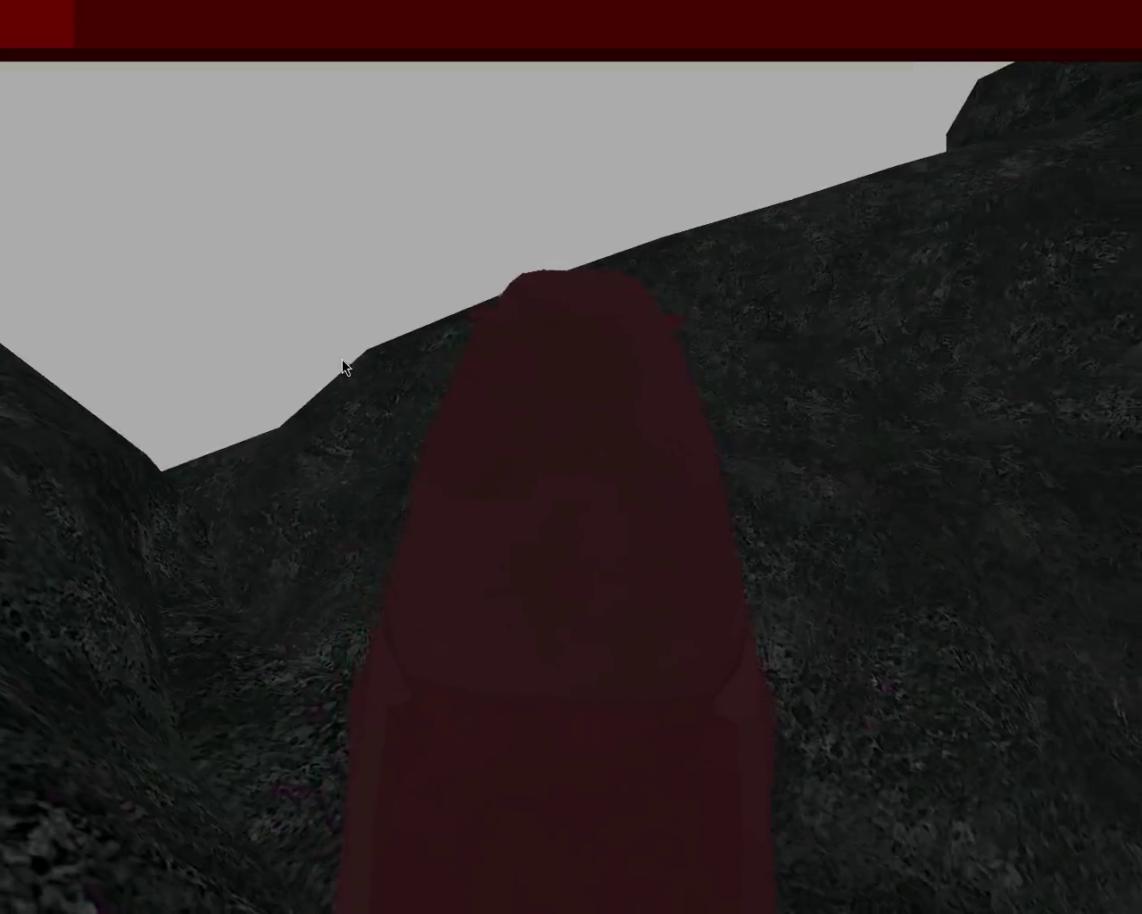
key("Right")
Step: Climb the rocky slope toward the jagged ridge
key("Up")
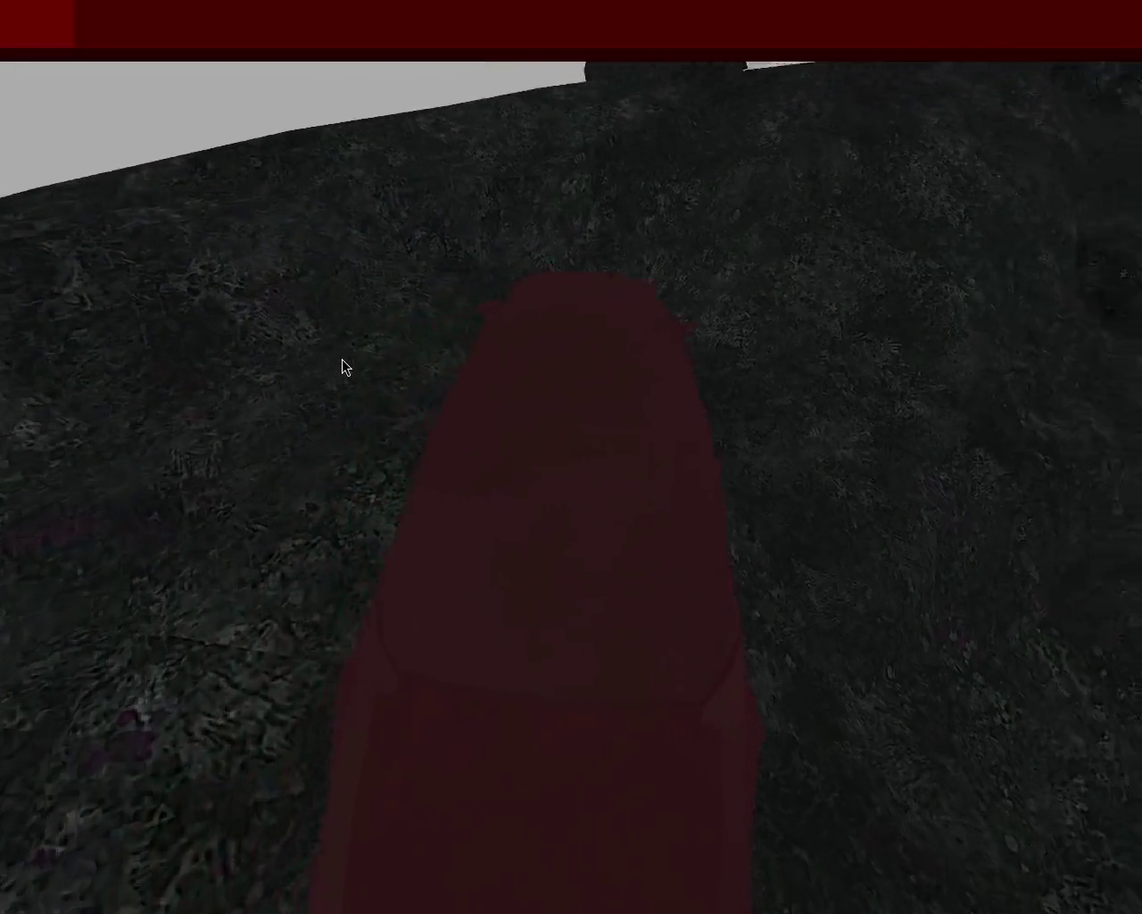
key("Up")
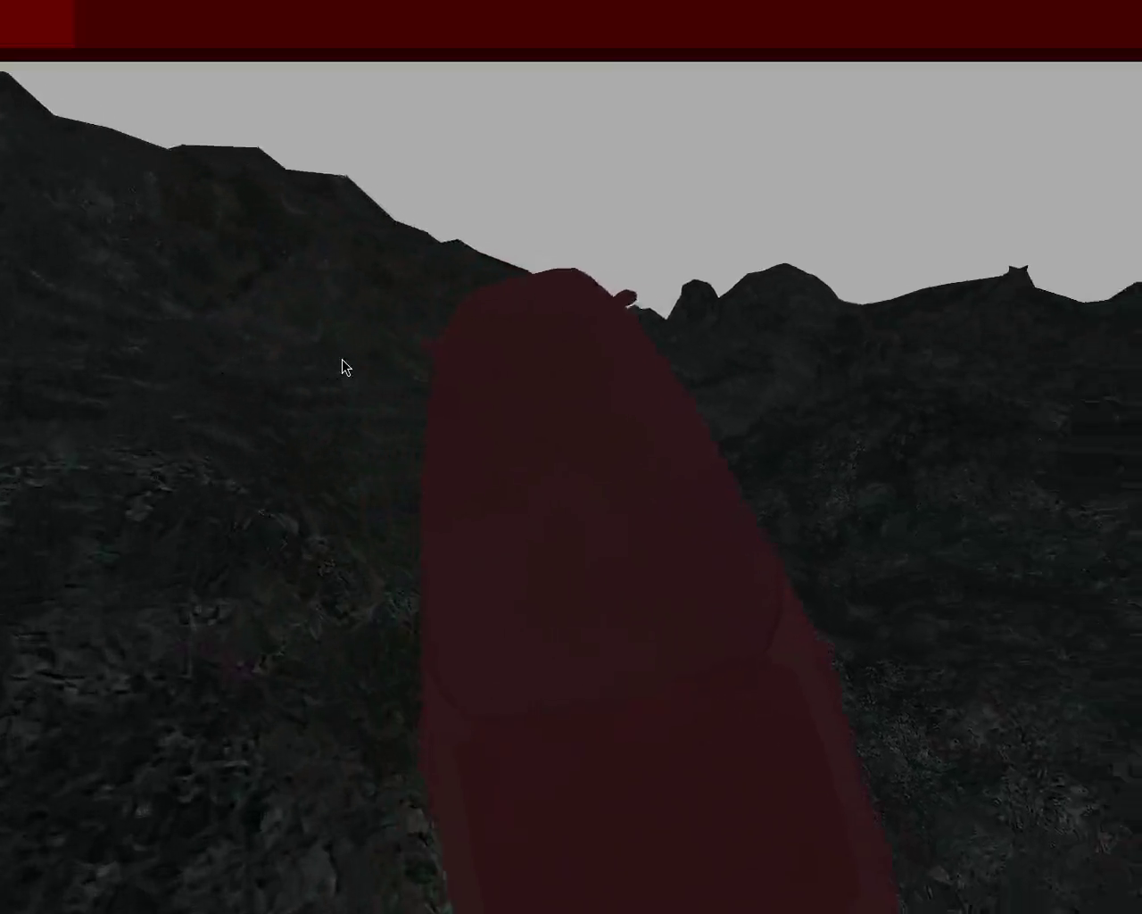
key("Up")
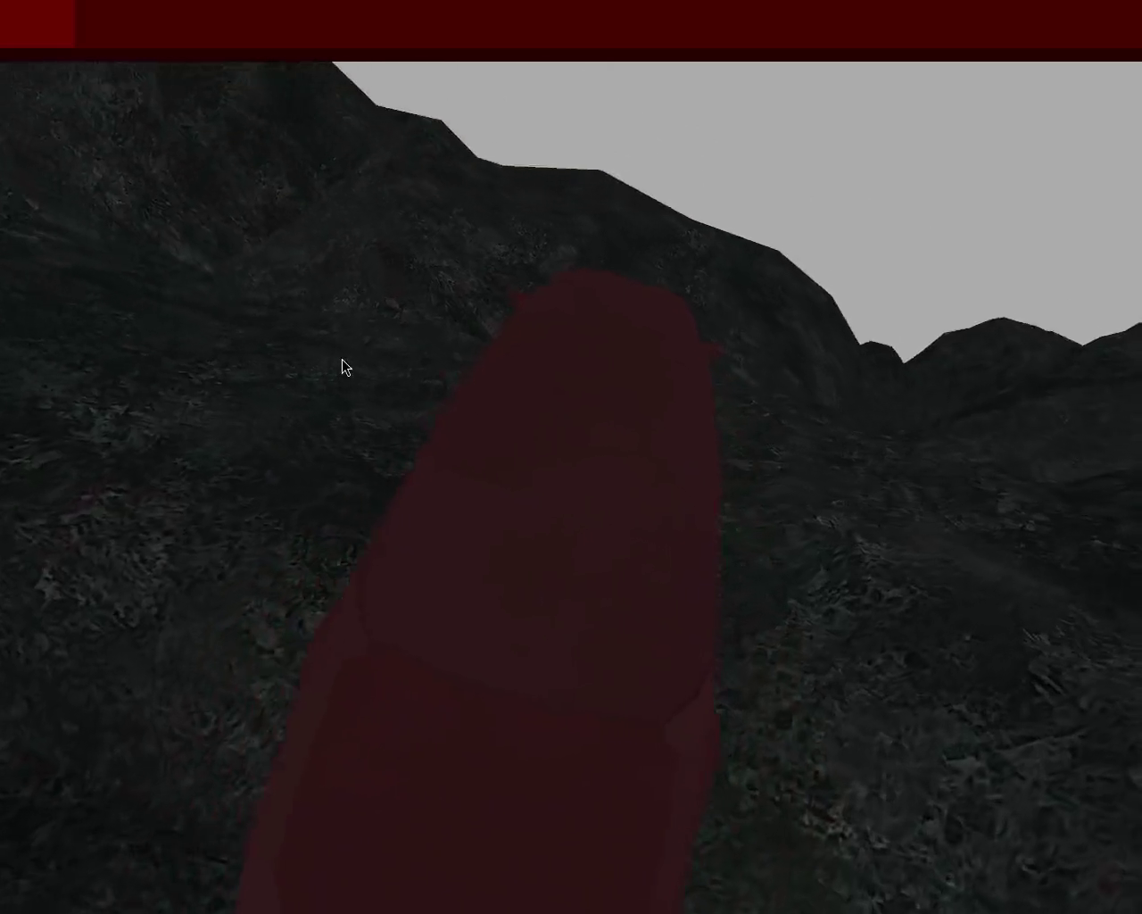
key("Up")
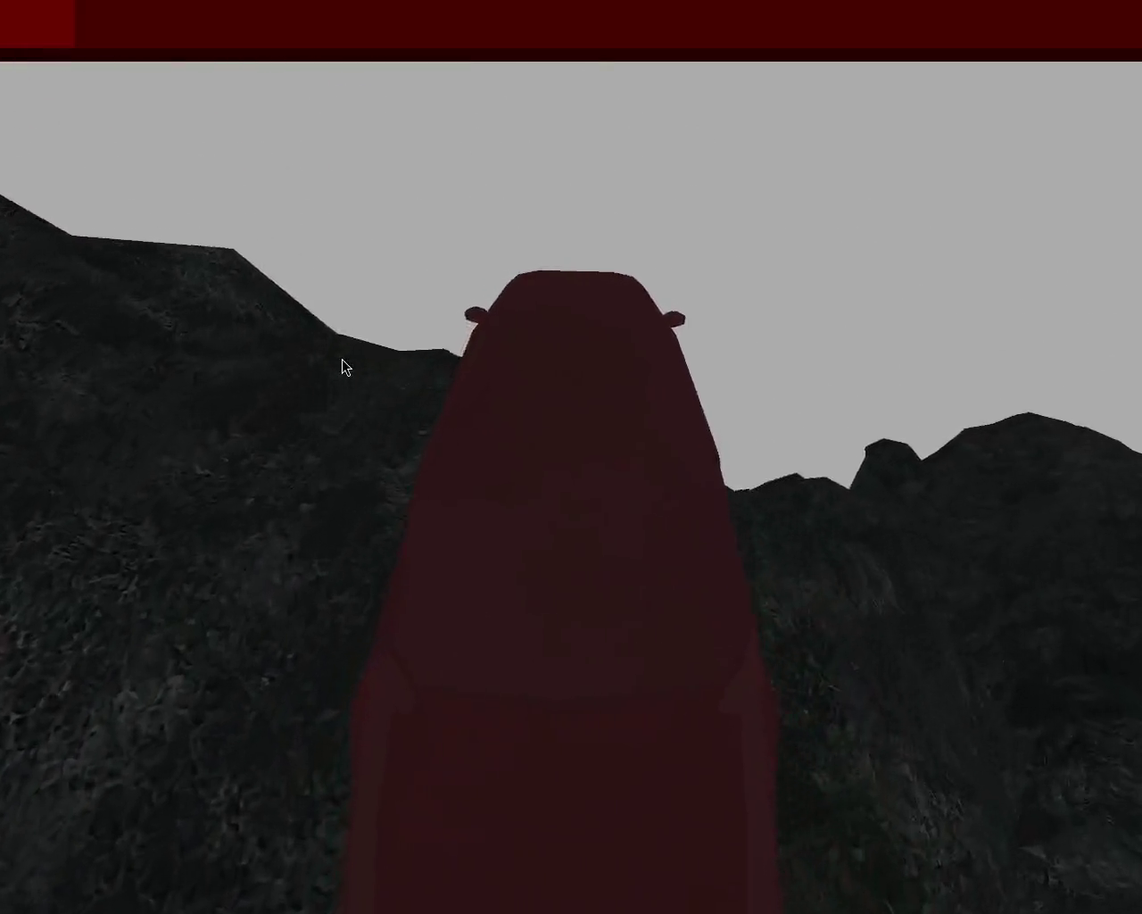
key("Up")
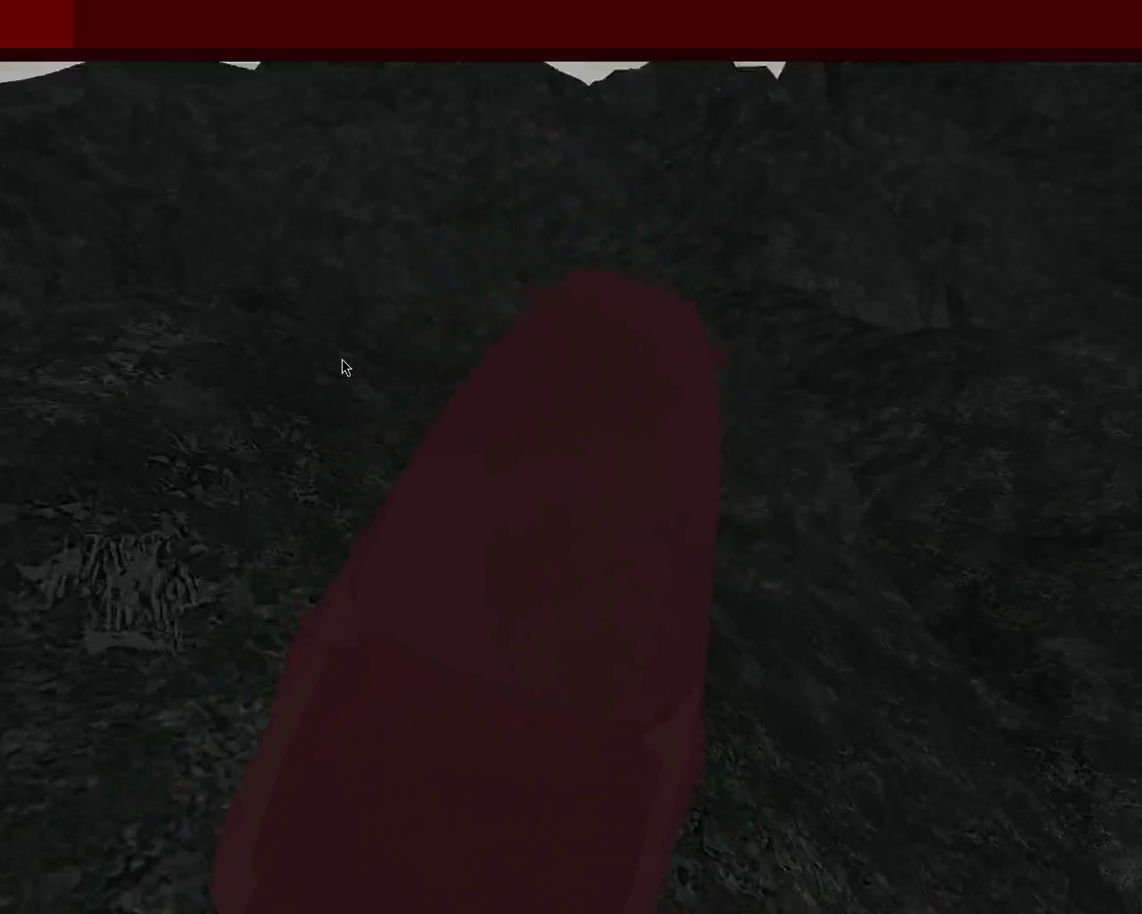
key("Up")
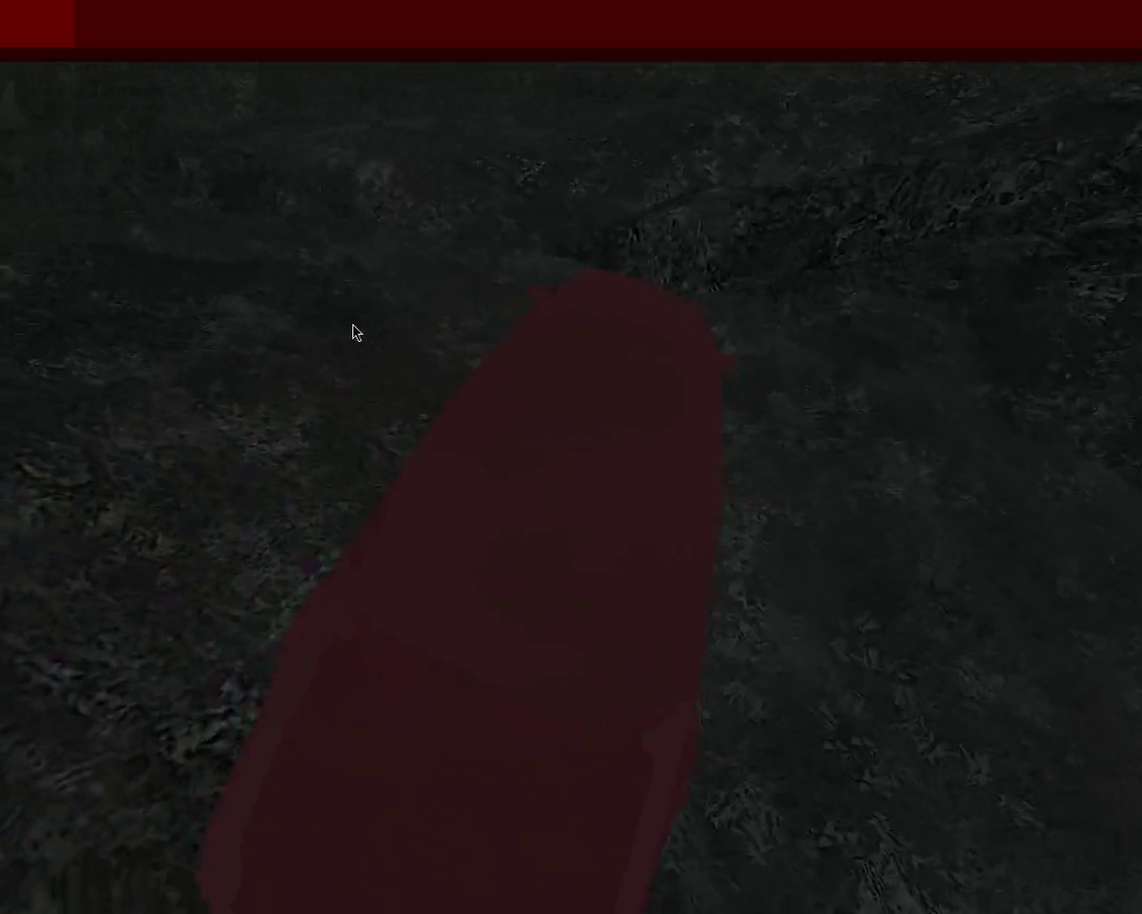
Step: Keep the car moving forward across the grassy terrain
key("Up")
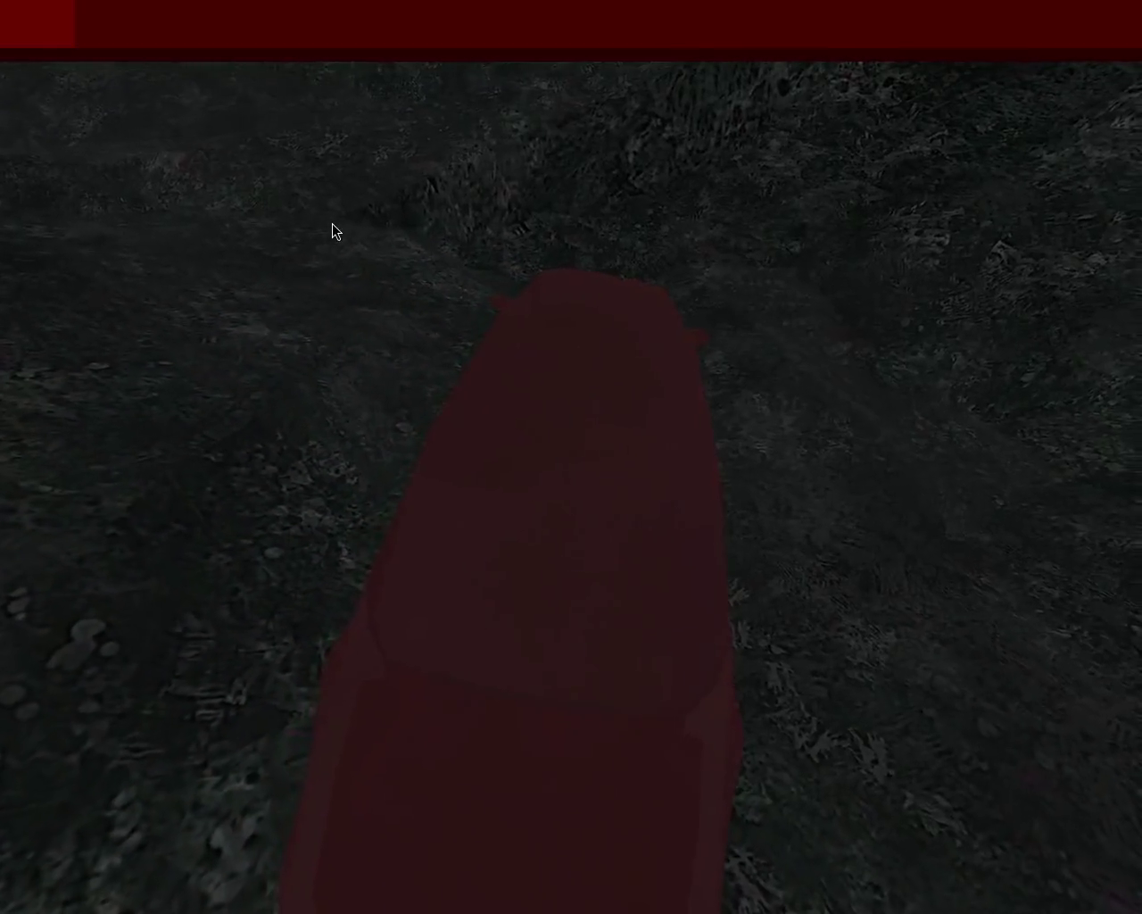
key("Up")
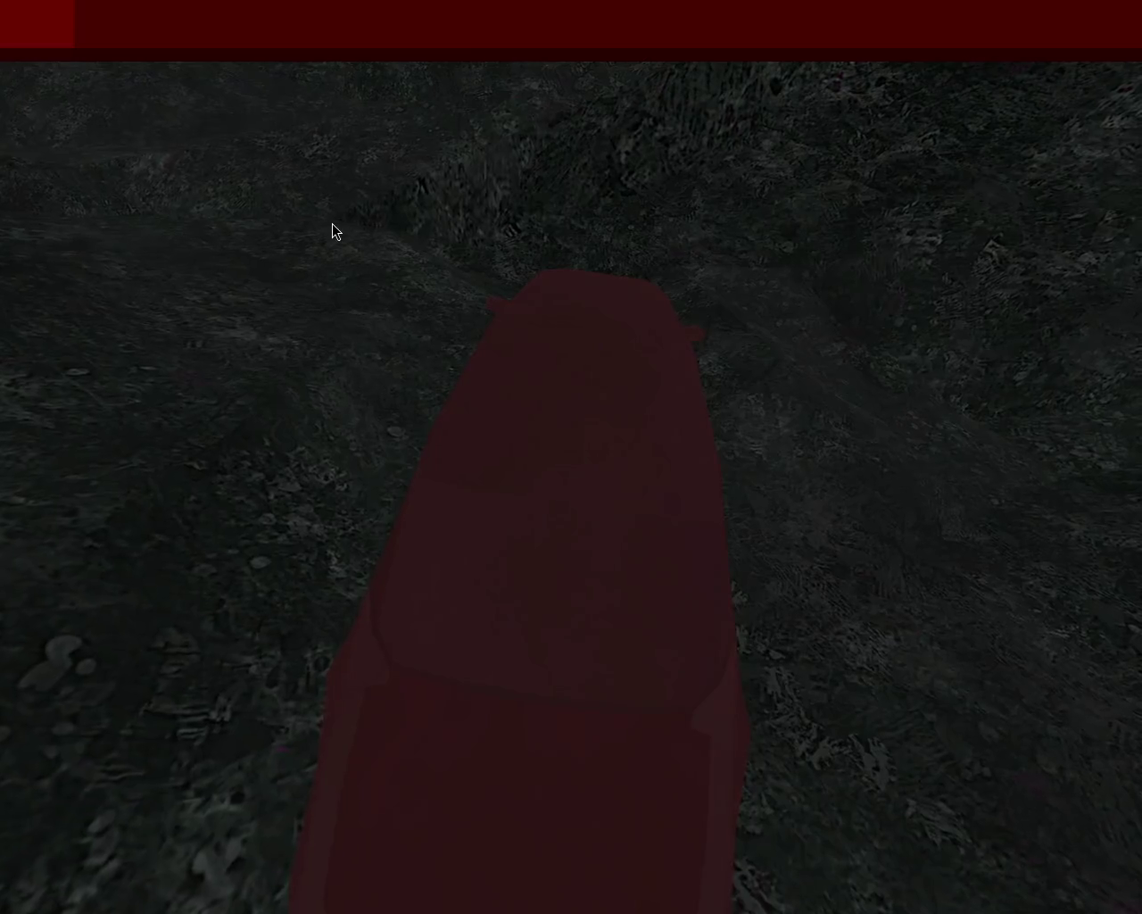
key("Up")
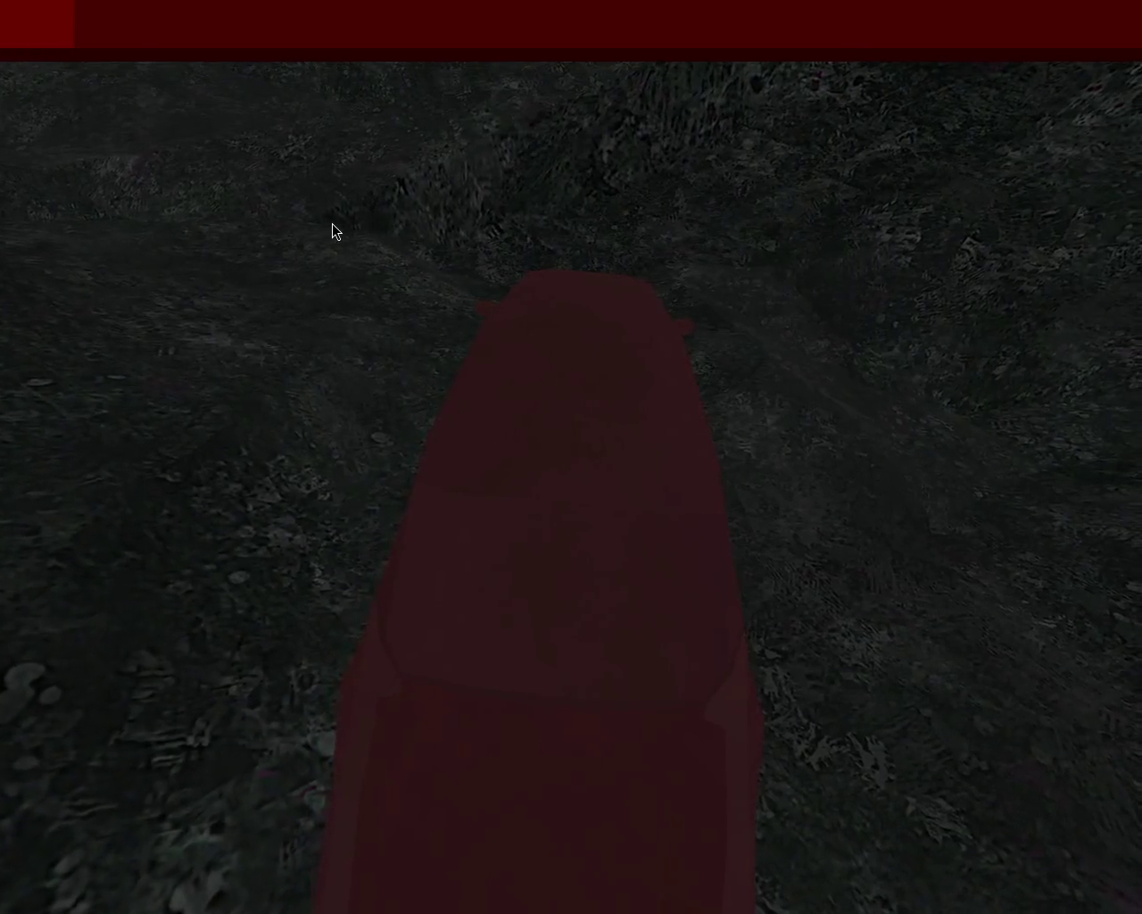
key("Up")
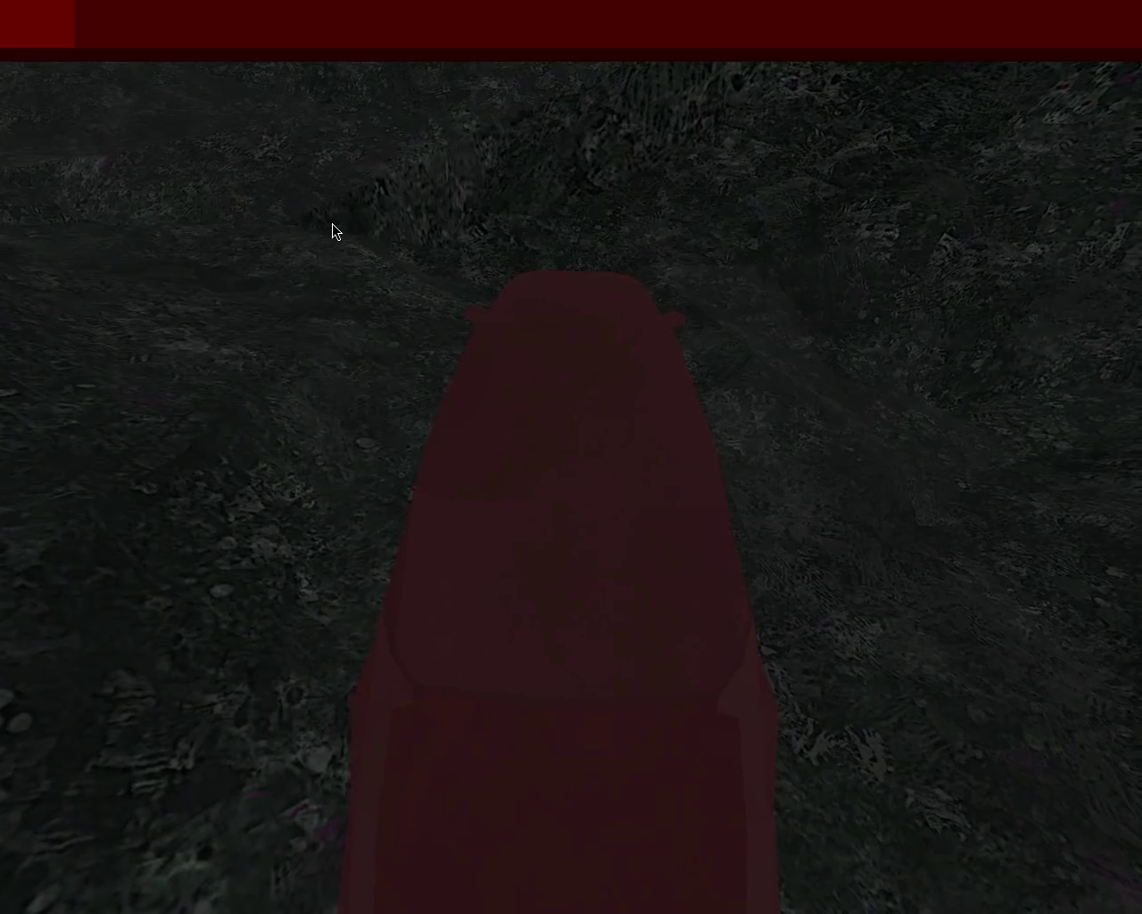
key("Up")
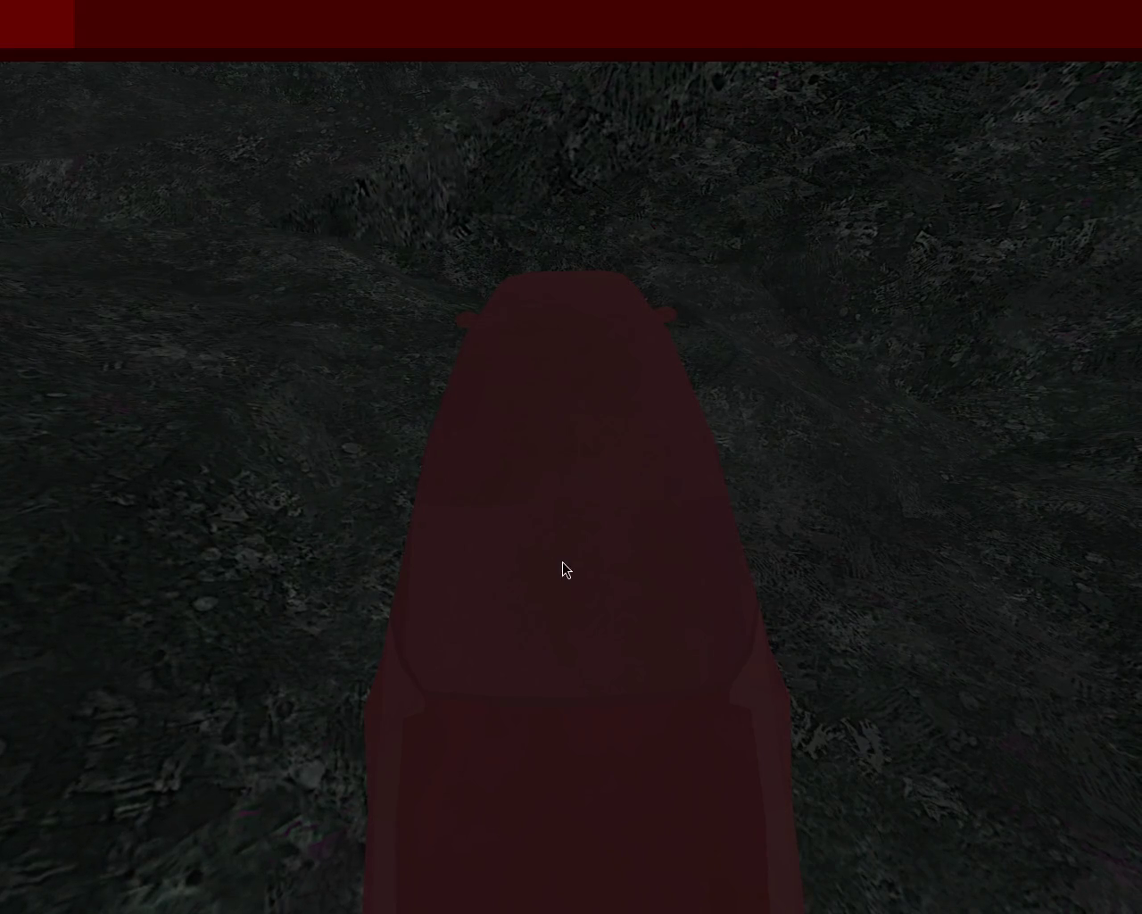
Step: Weave right and left up the slope and drive over the crest
key("Right")
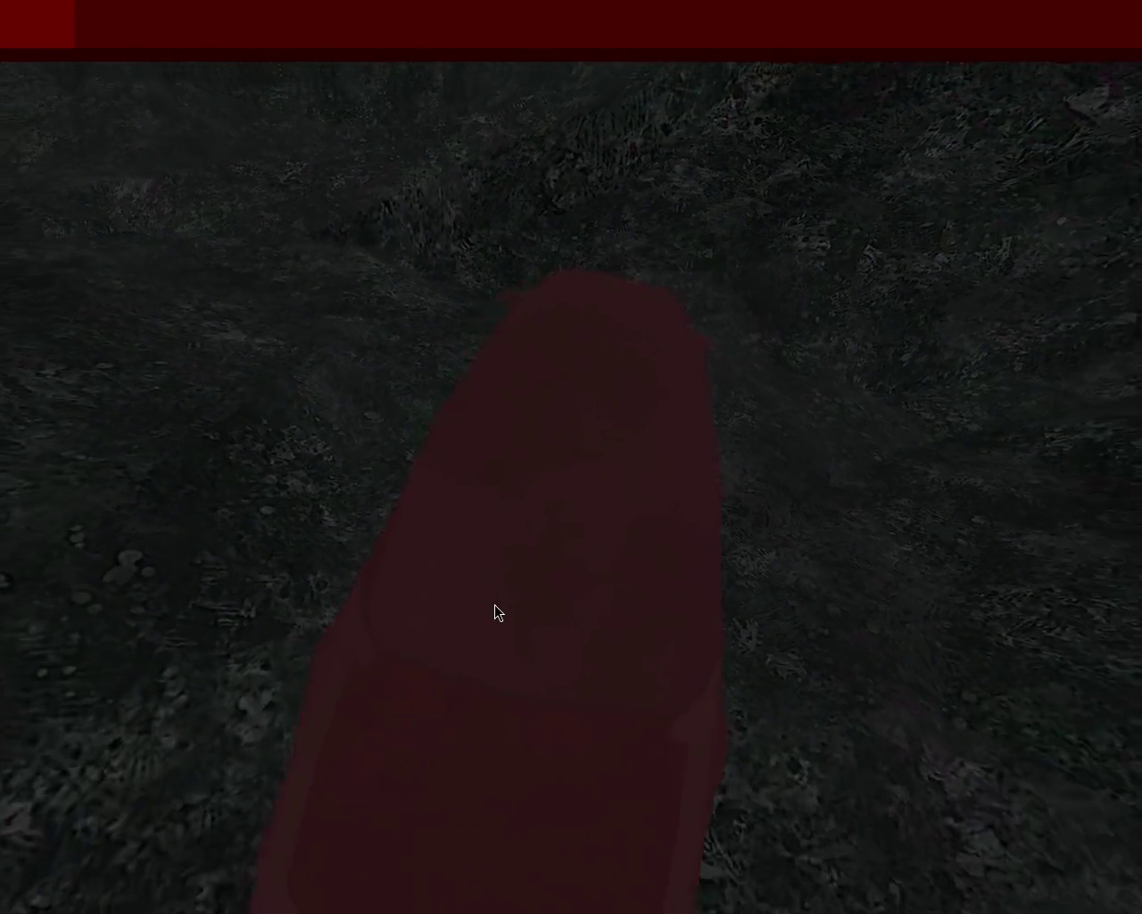
key("Left")
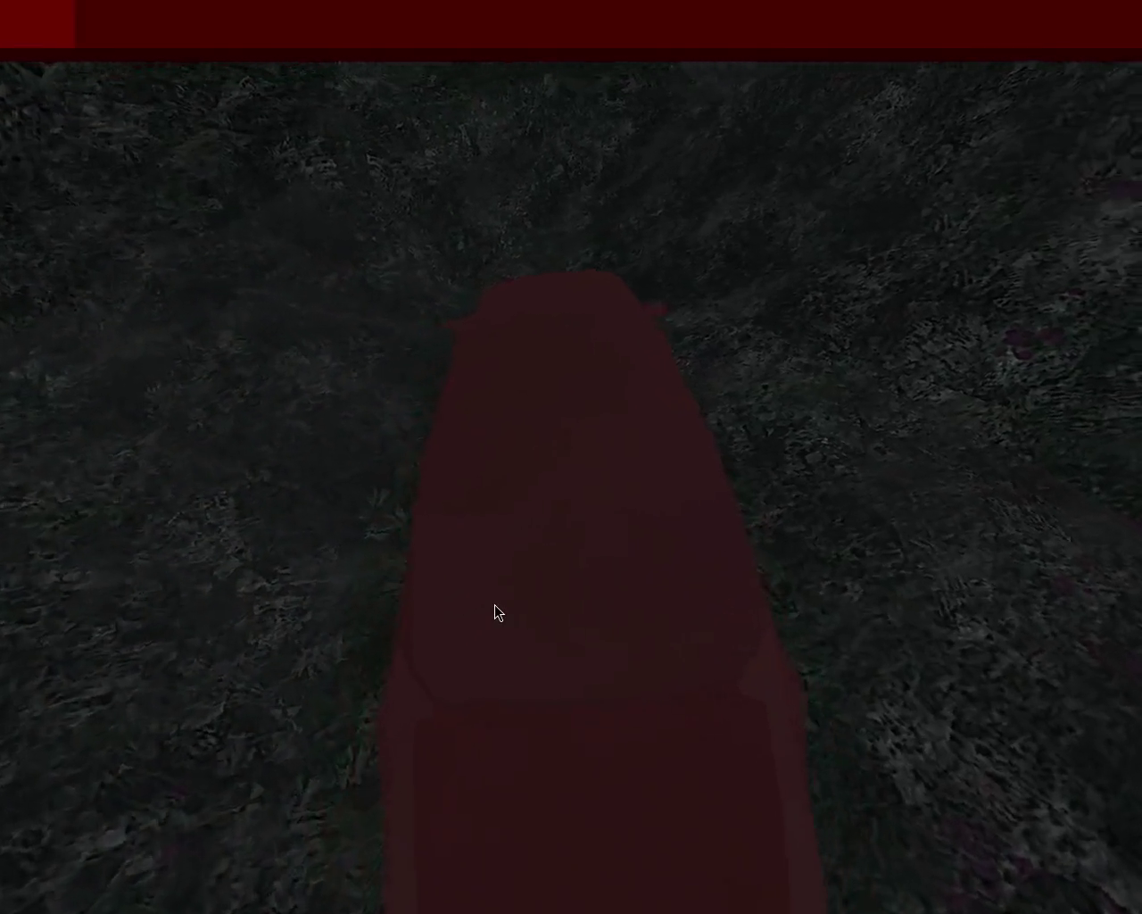
key("Right")
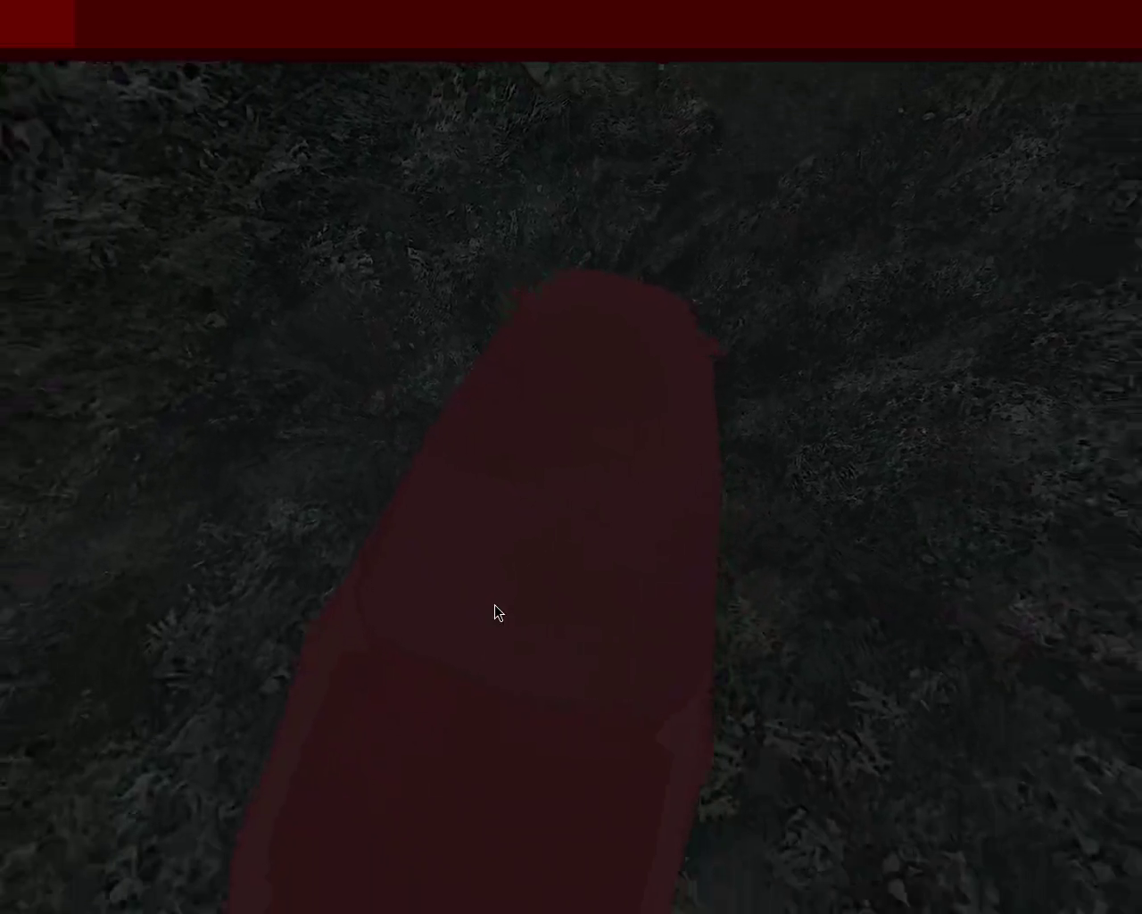
key("Left")
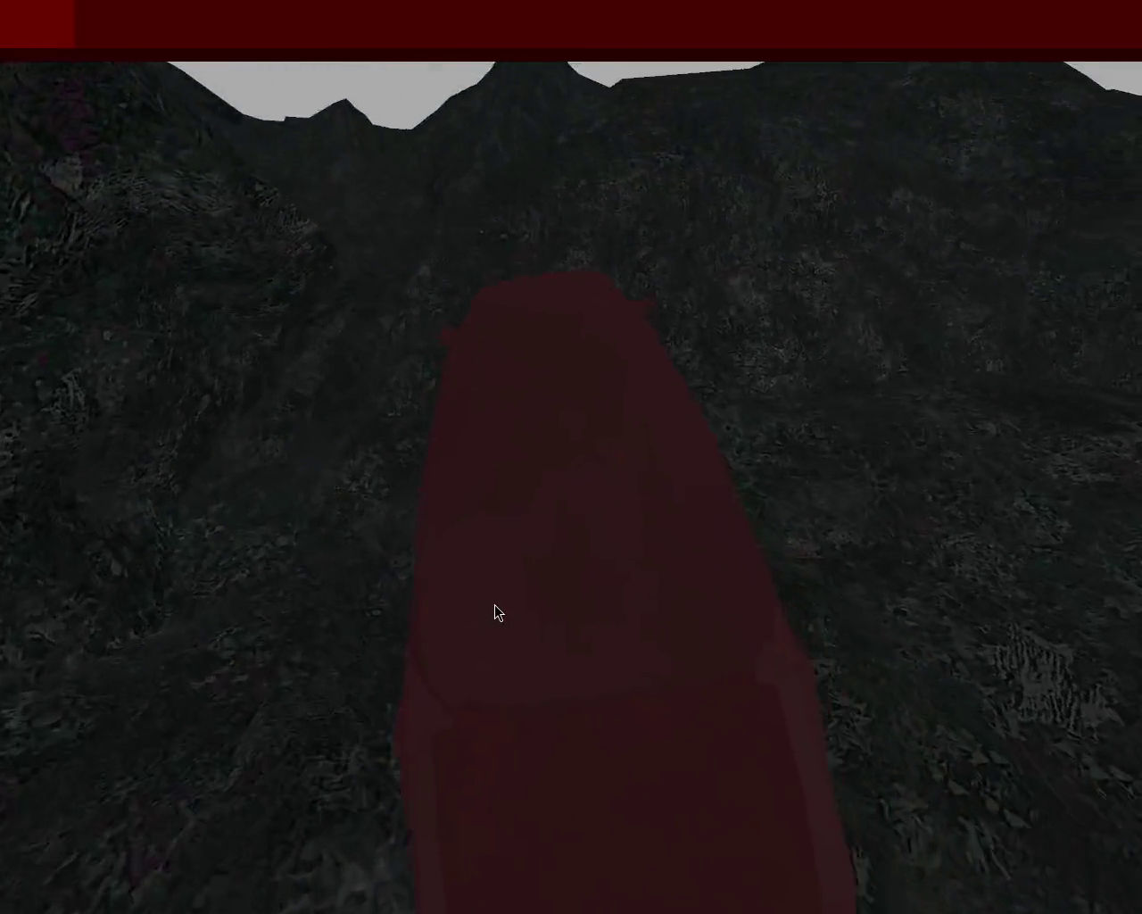
key("Up")
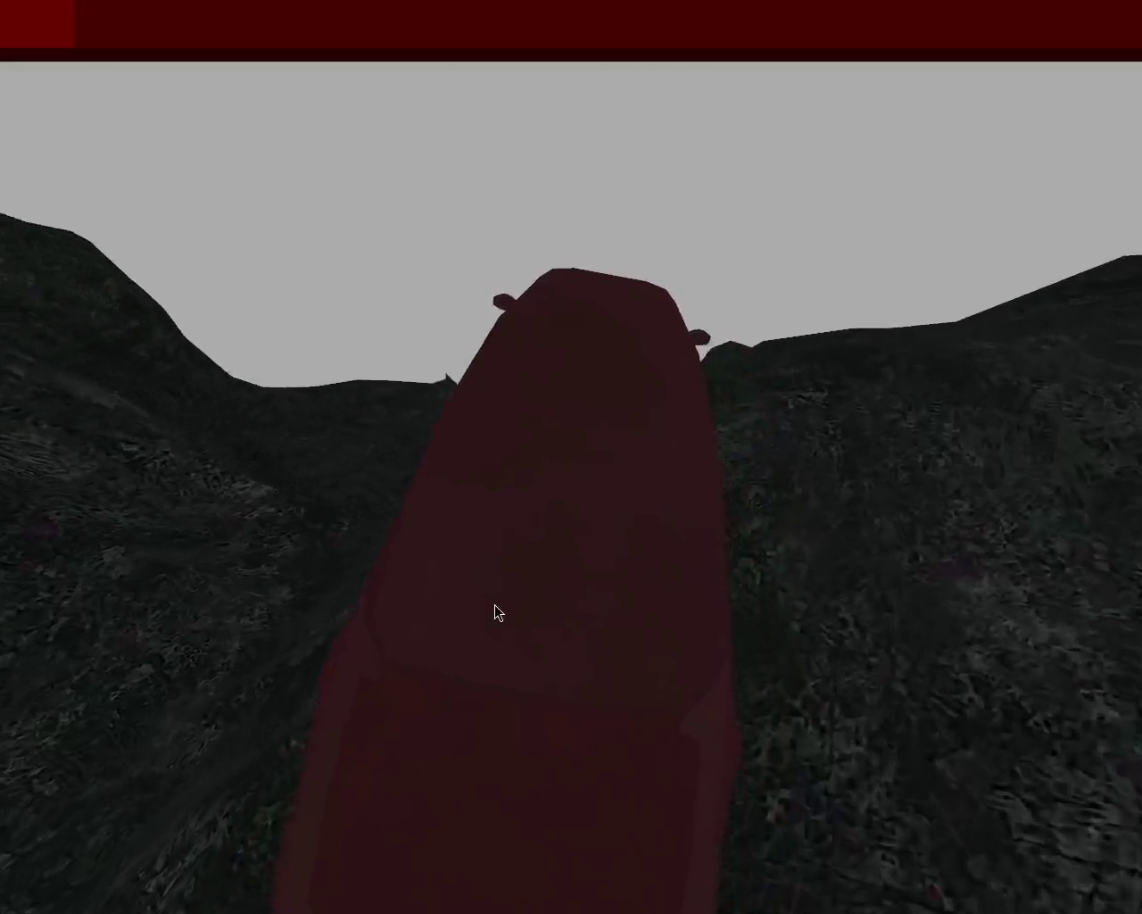
key("Up")
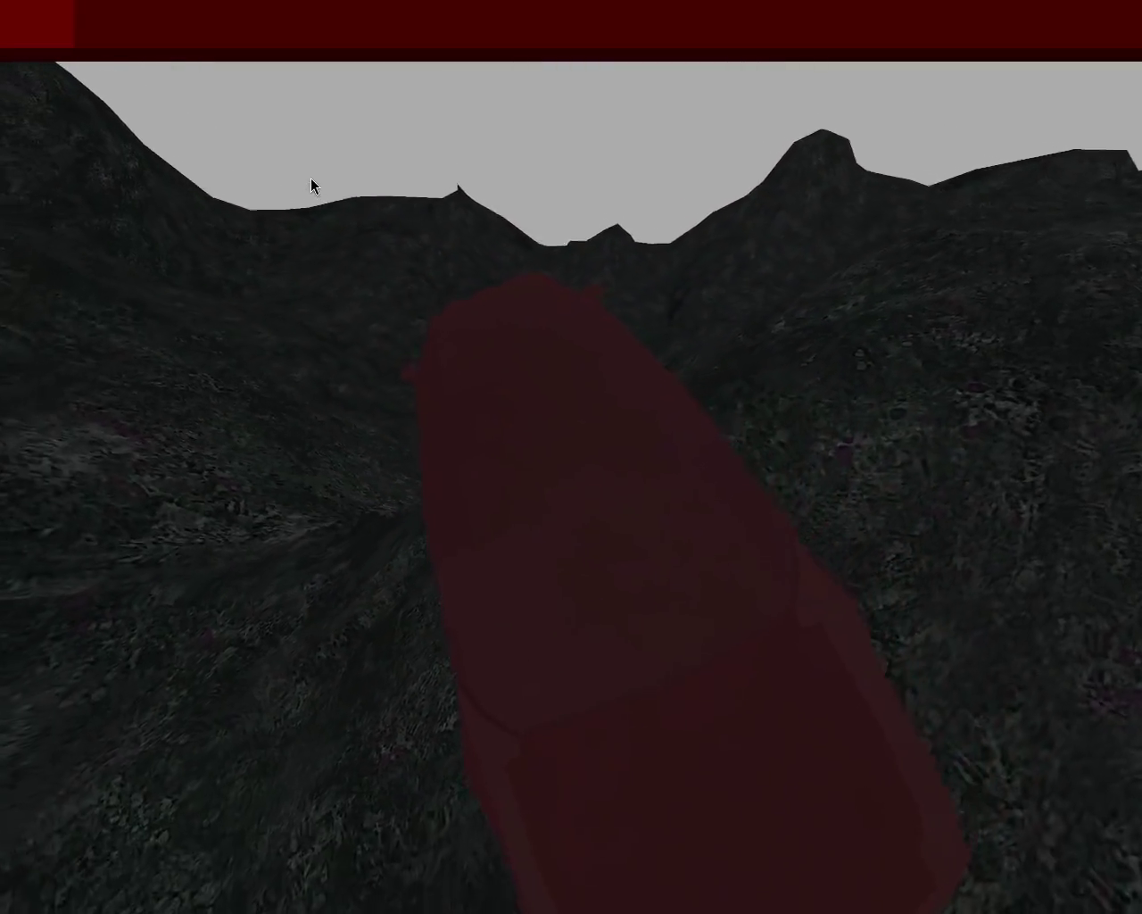
Step: Drive through the valley toward the next crest and down the slope
key("Up")
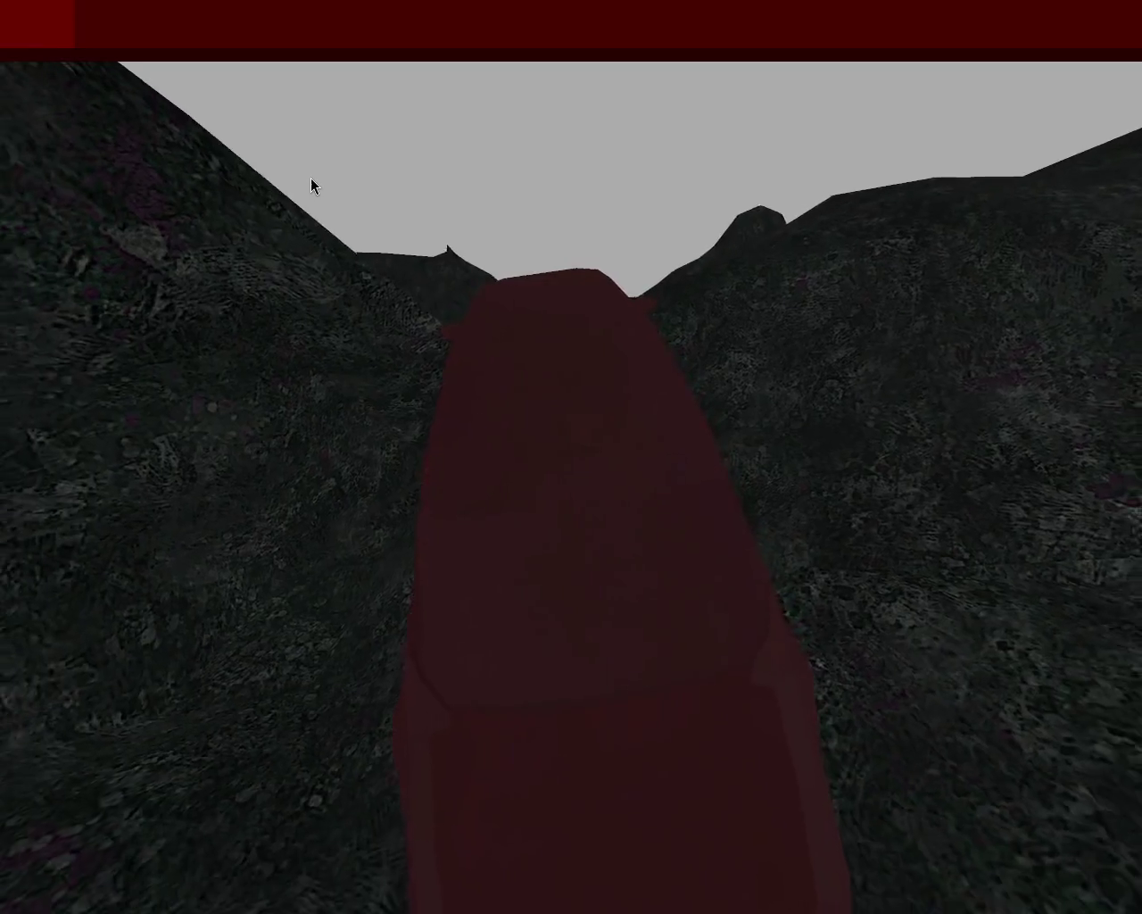
key("Up")
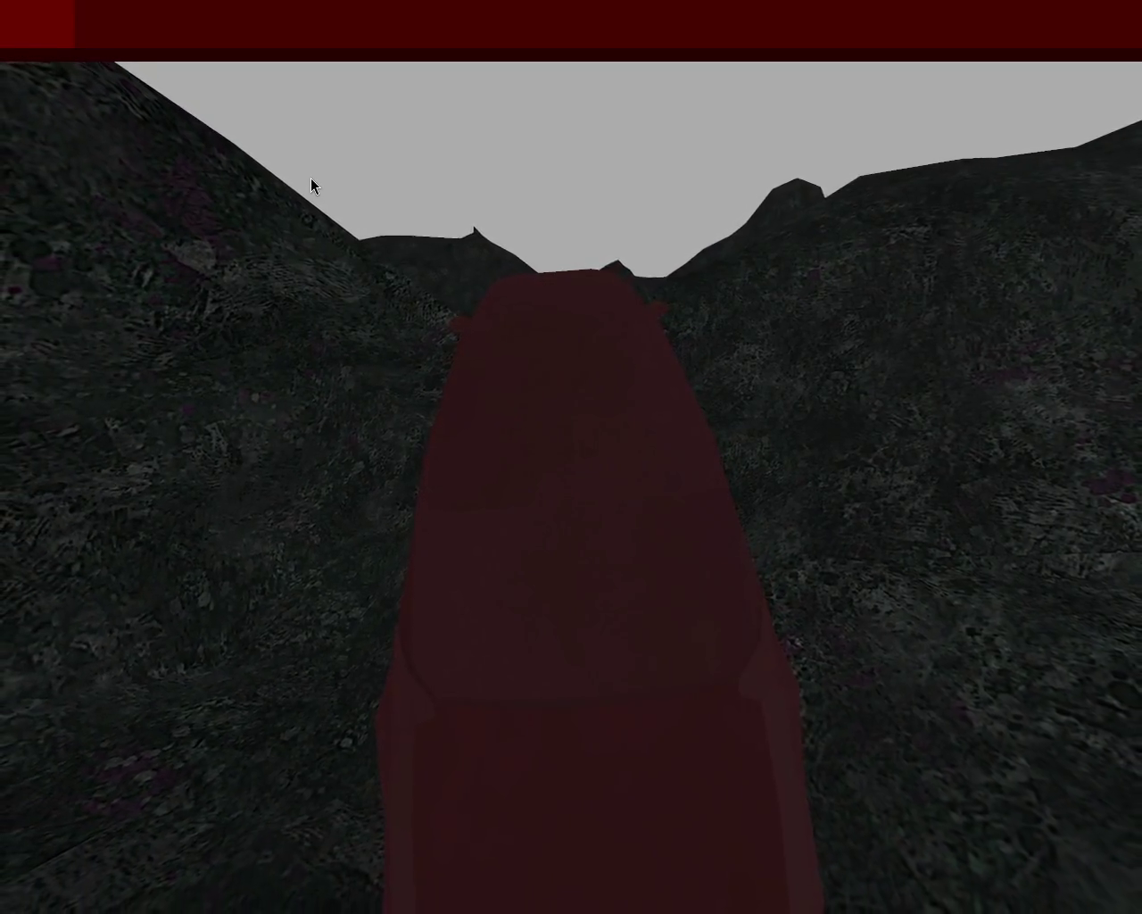
key("Up")
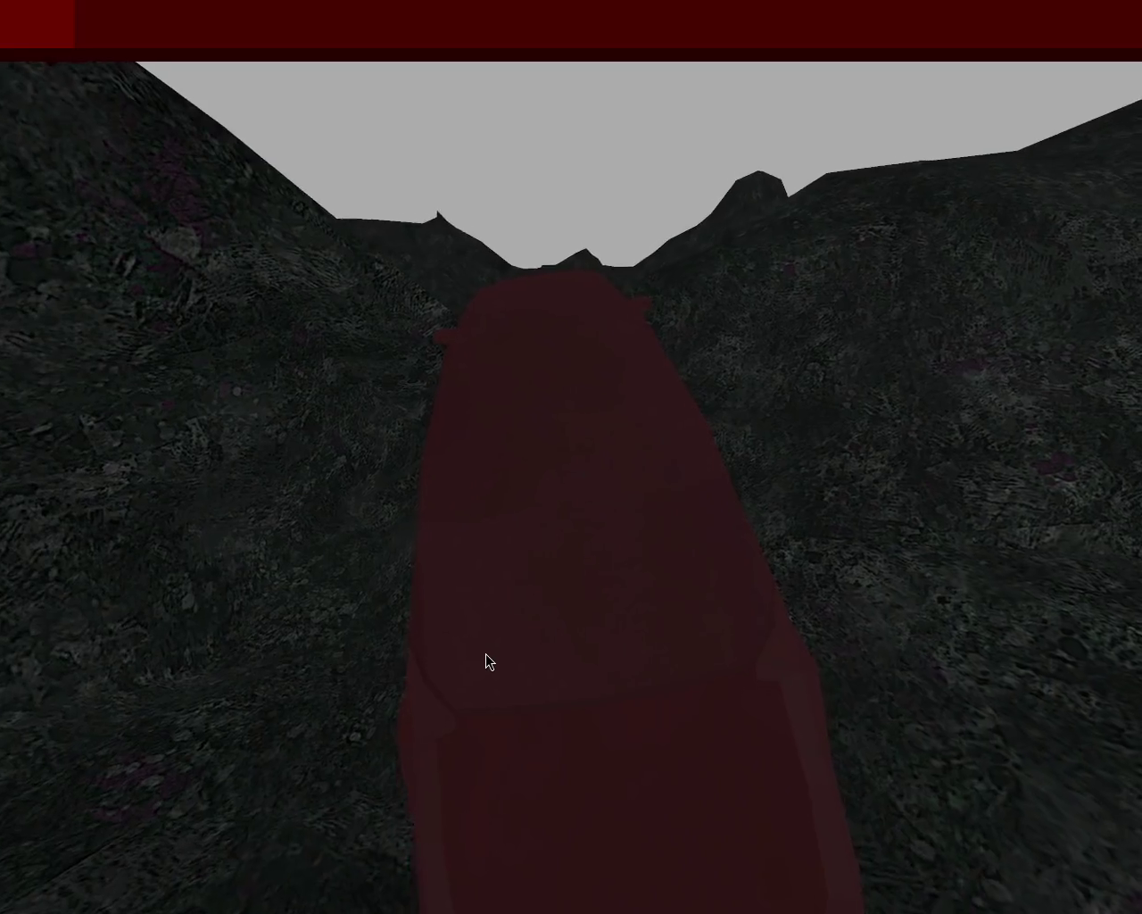
key("Up")
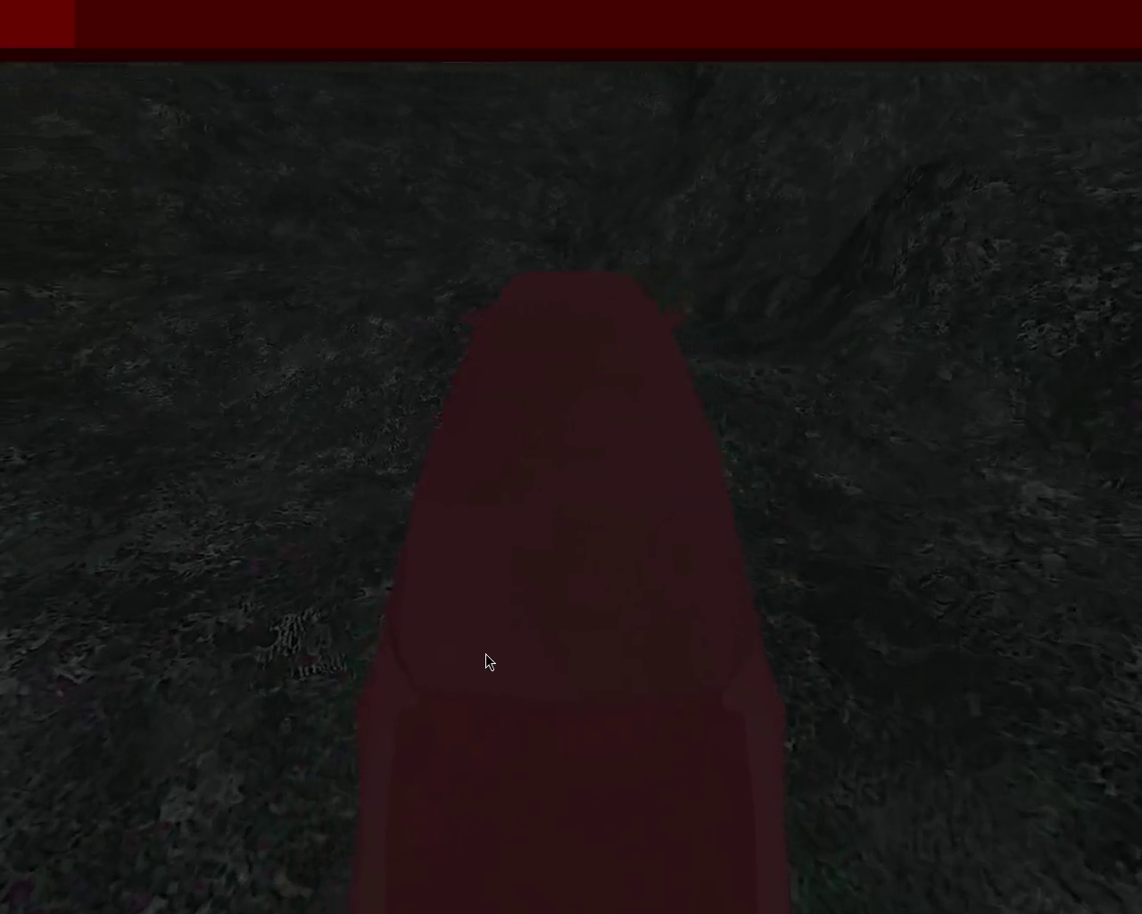
key("Up")
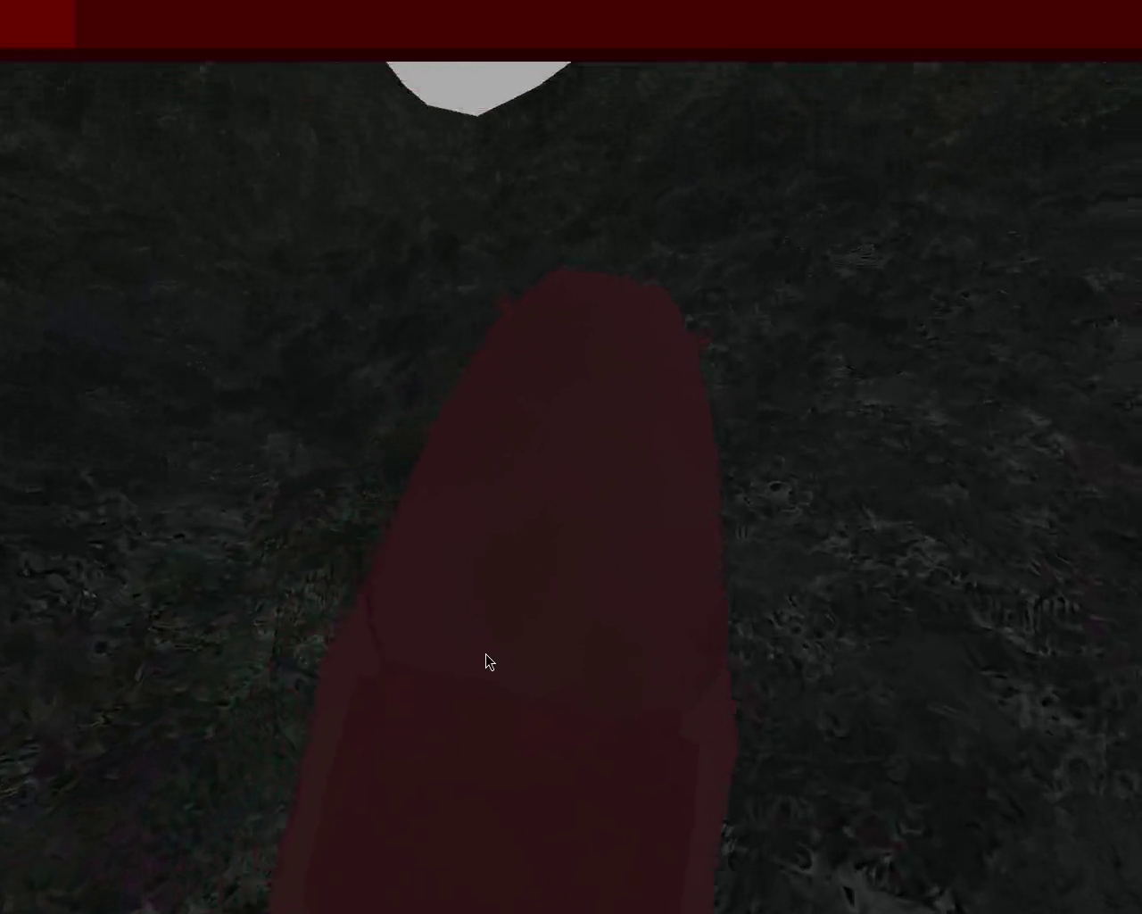
key("Up")
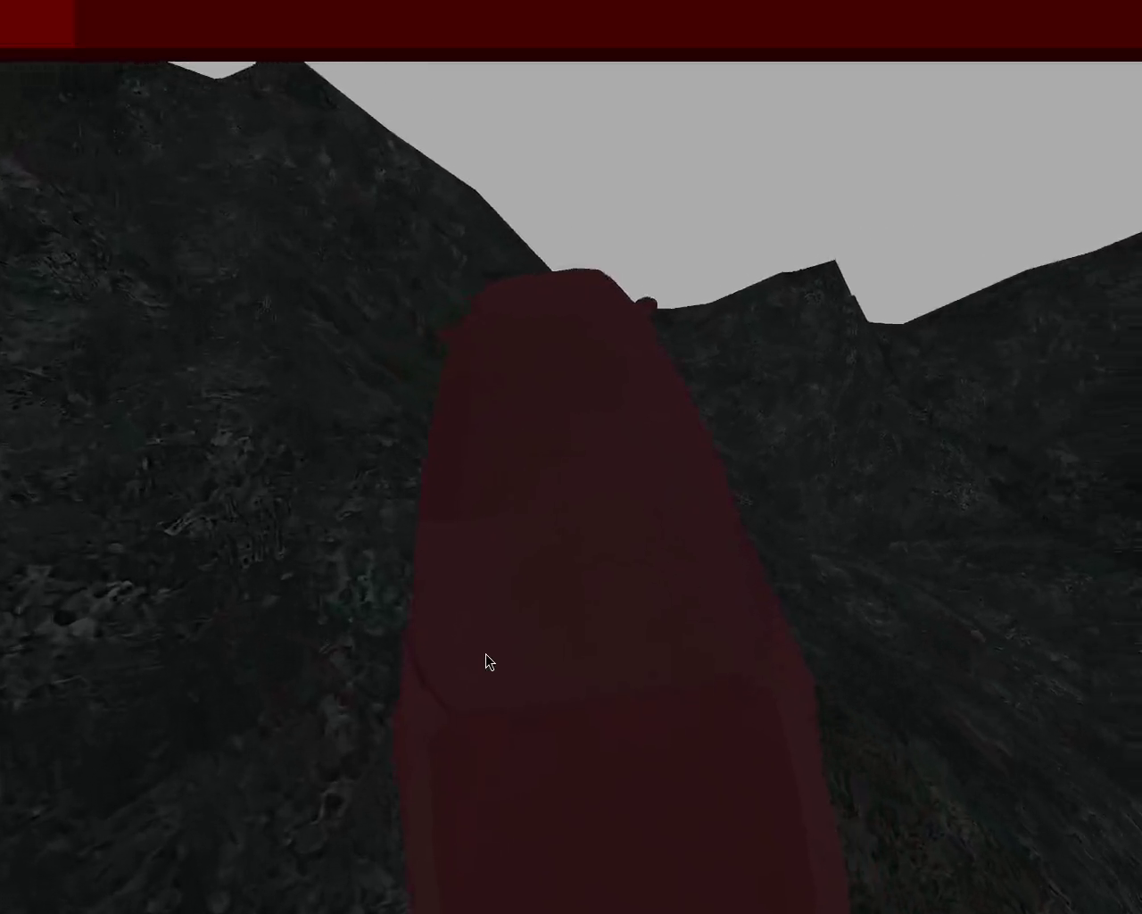
Step: Keep turning through the rocky valley, bearing left up the rising slope
key("Up")
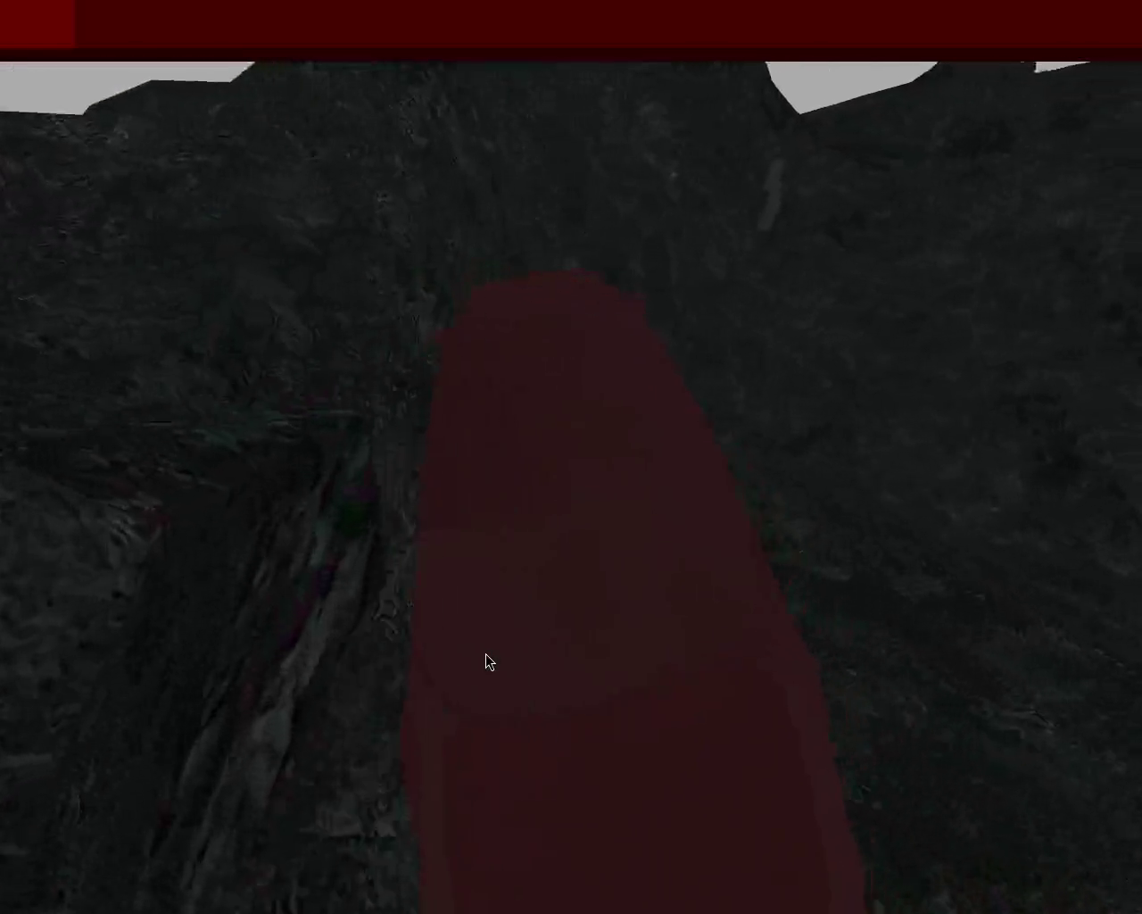
key("Up")
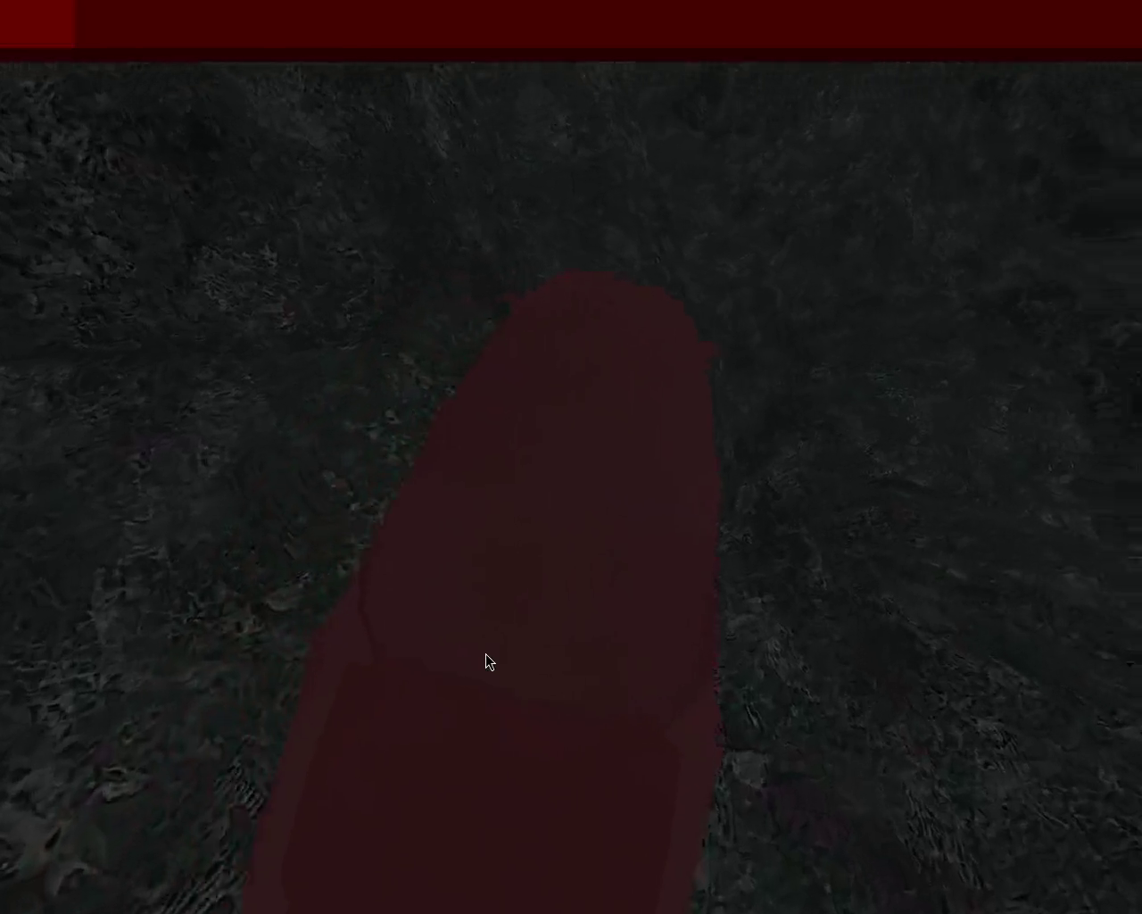
key("Up")
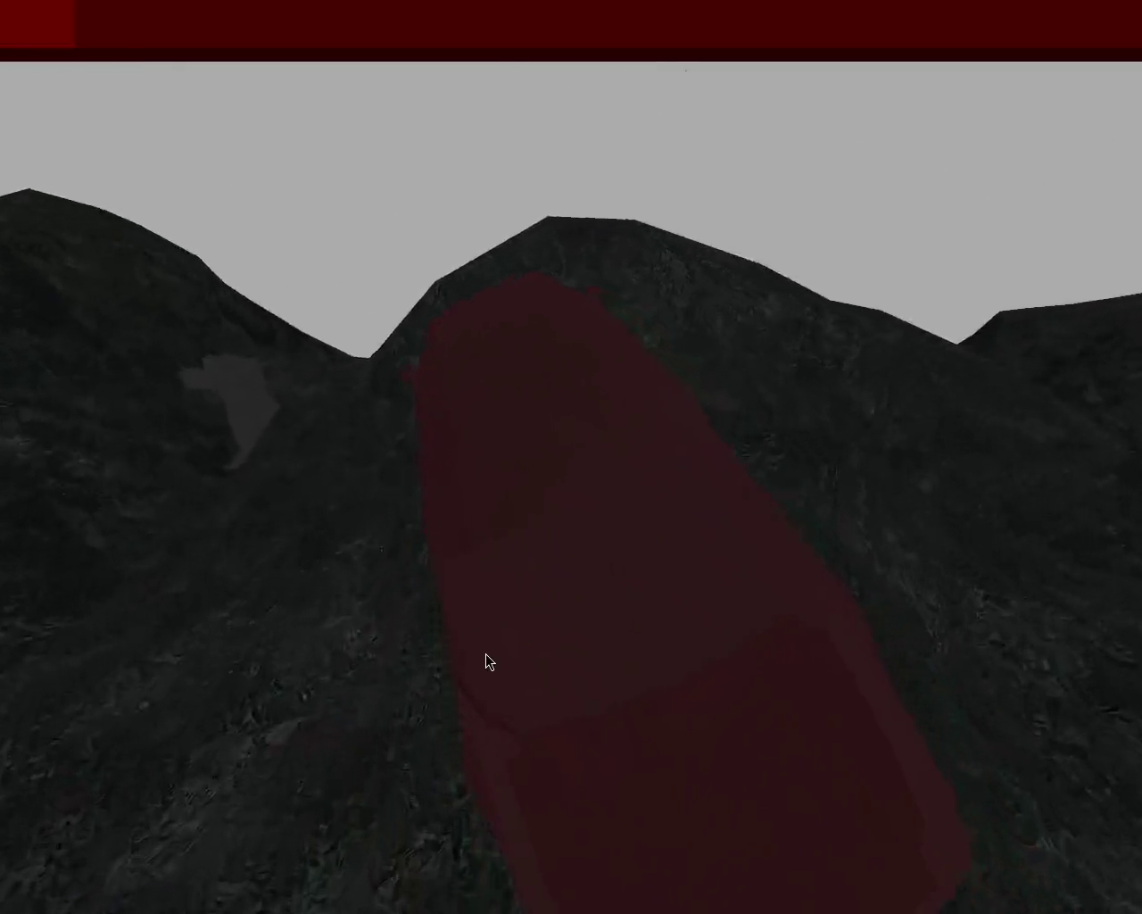
key("Up")
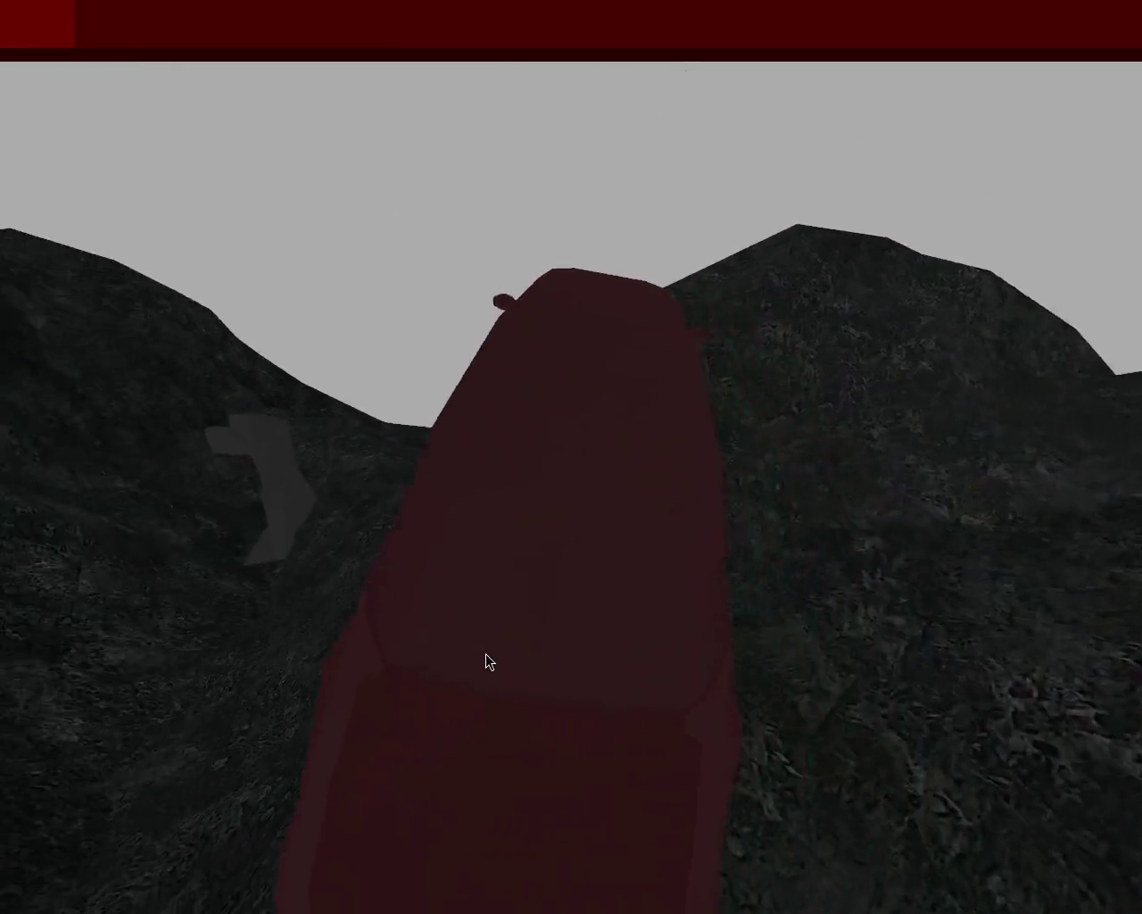
key("Up")
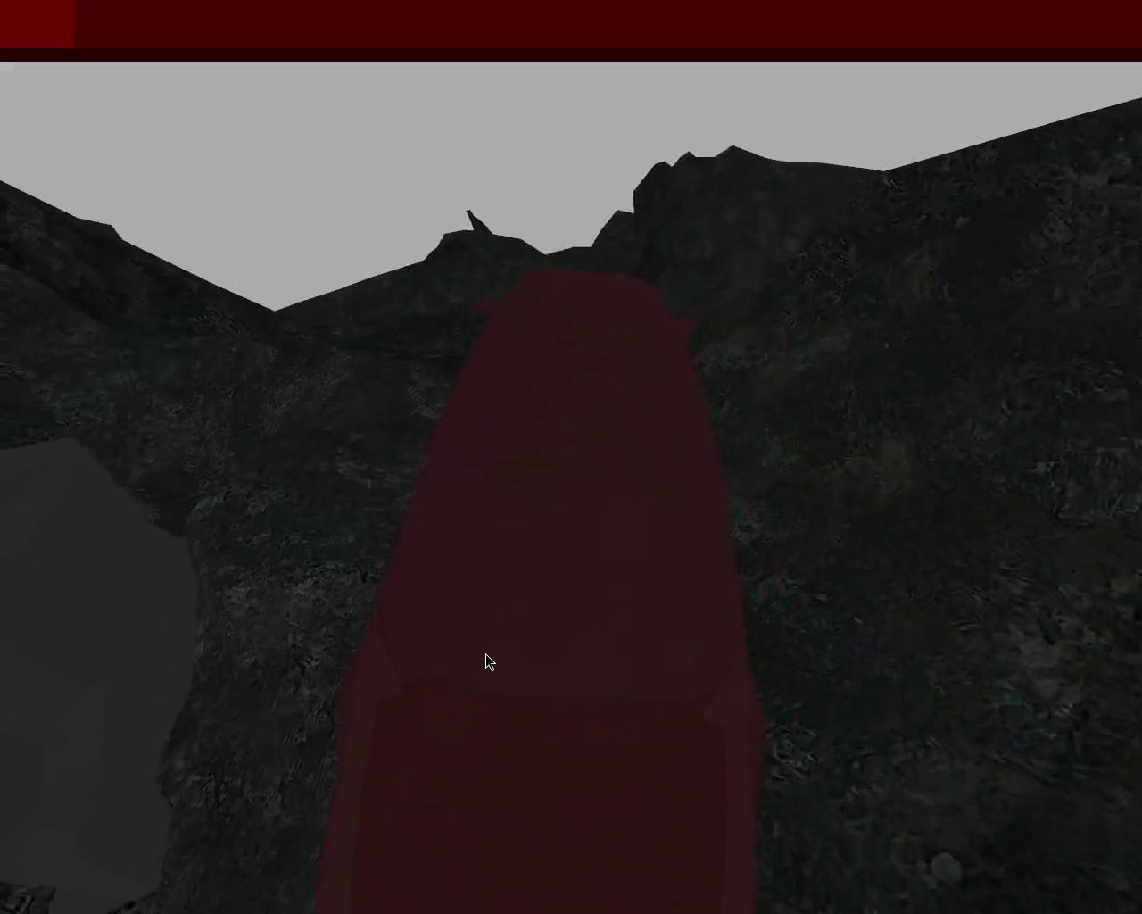
key("Up")
key("Up")
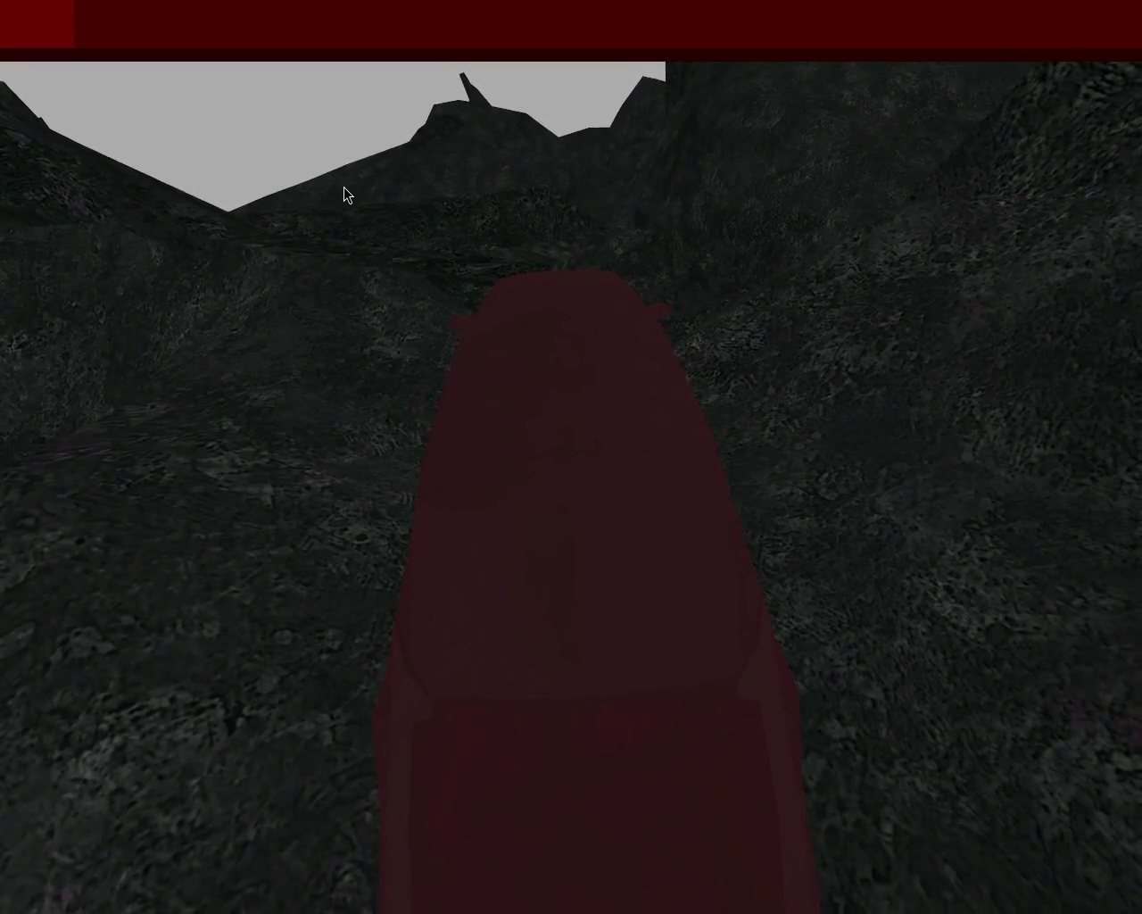
Step: Angle the car right out of the gully, then veer it back left
key("Right")
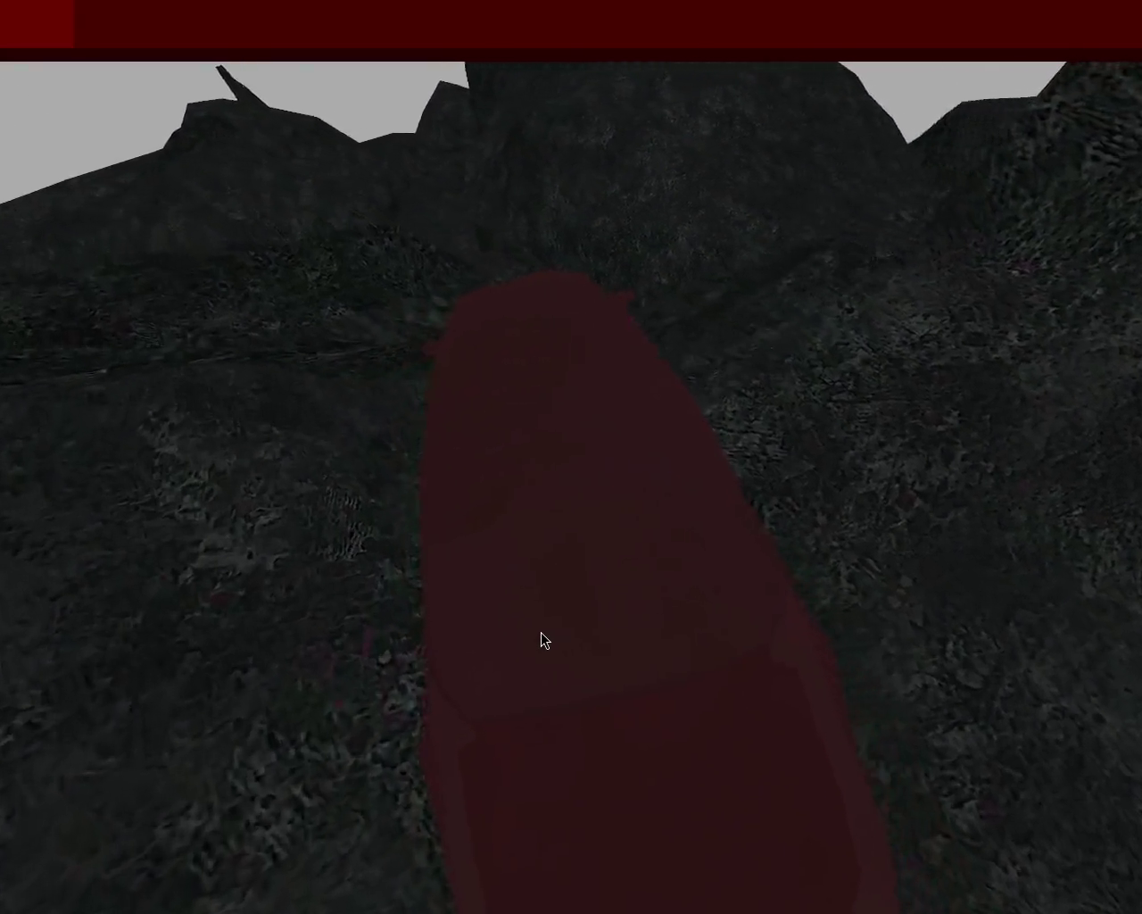
key("Right")
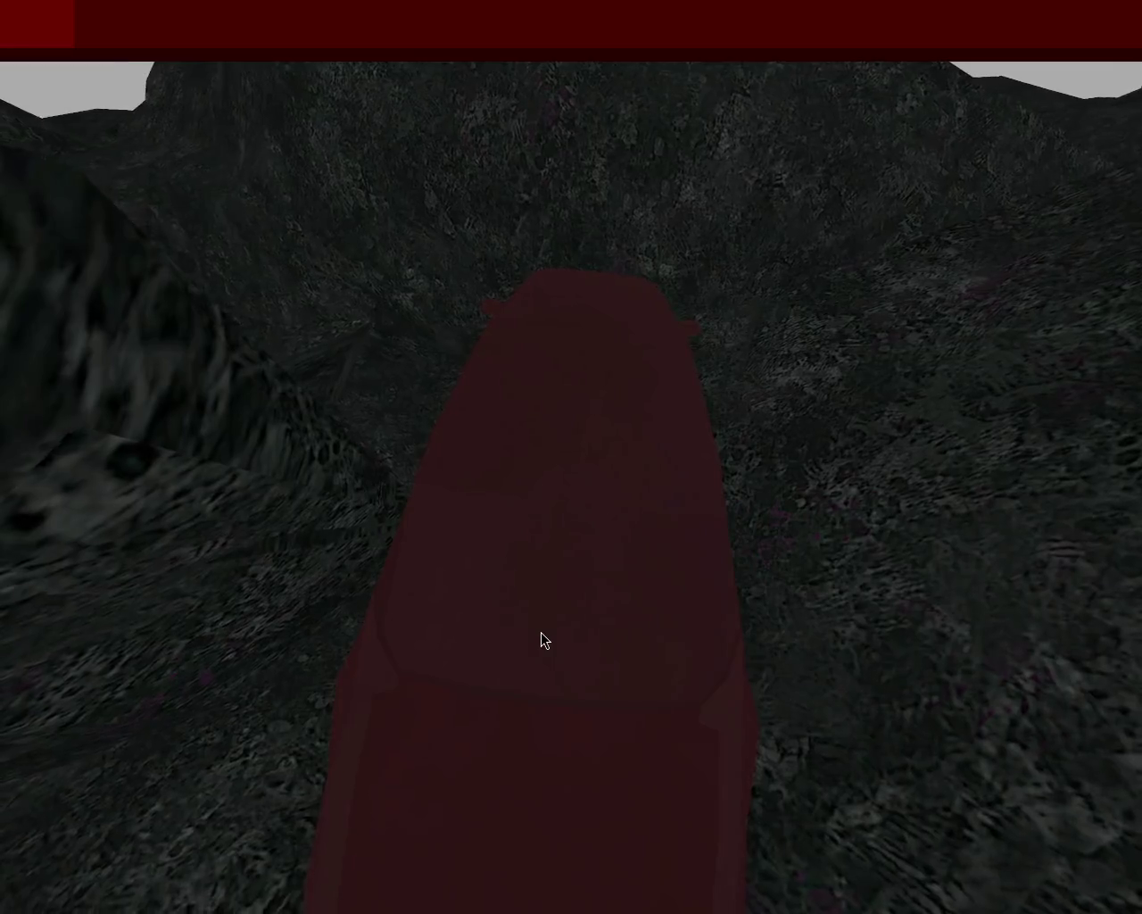
key("Left")
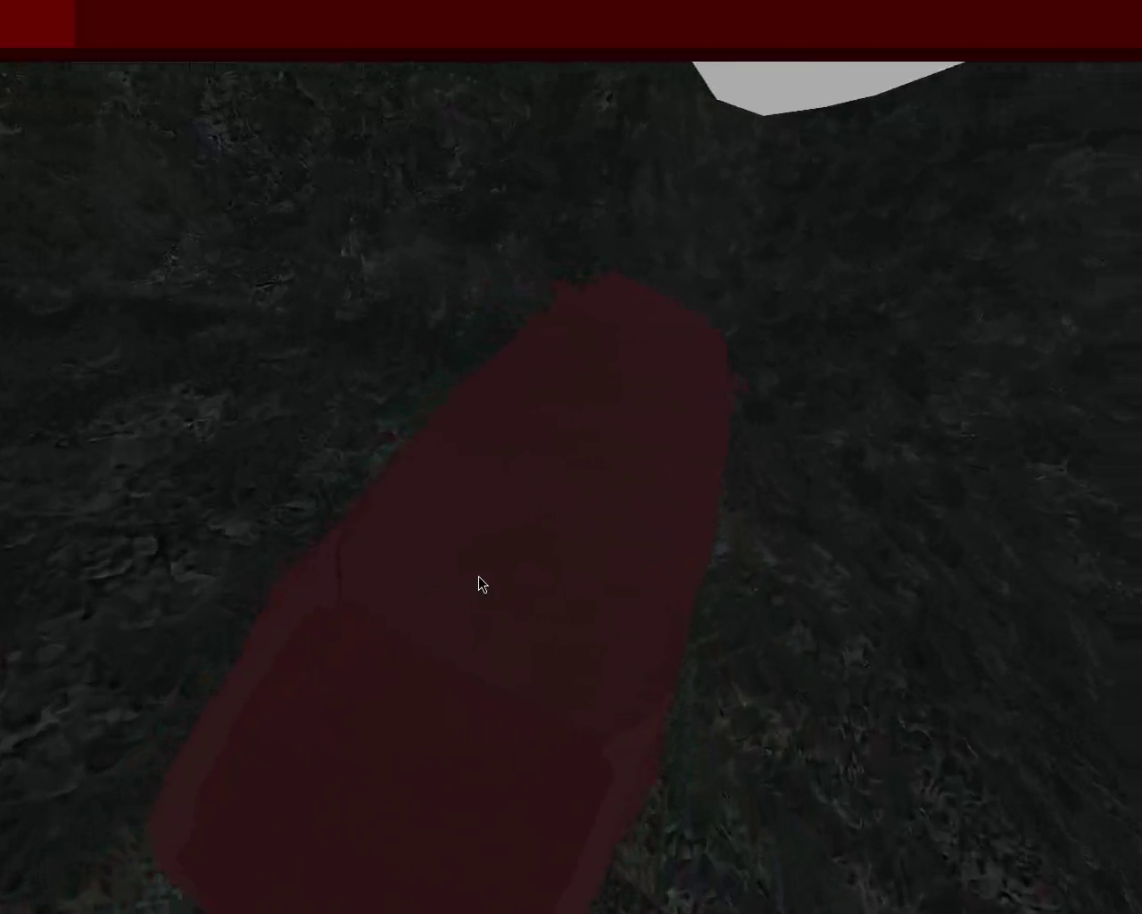
Step: Drive the car with W up the rocky slope and further up the ravine
key("w")
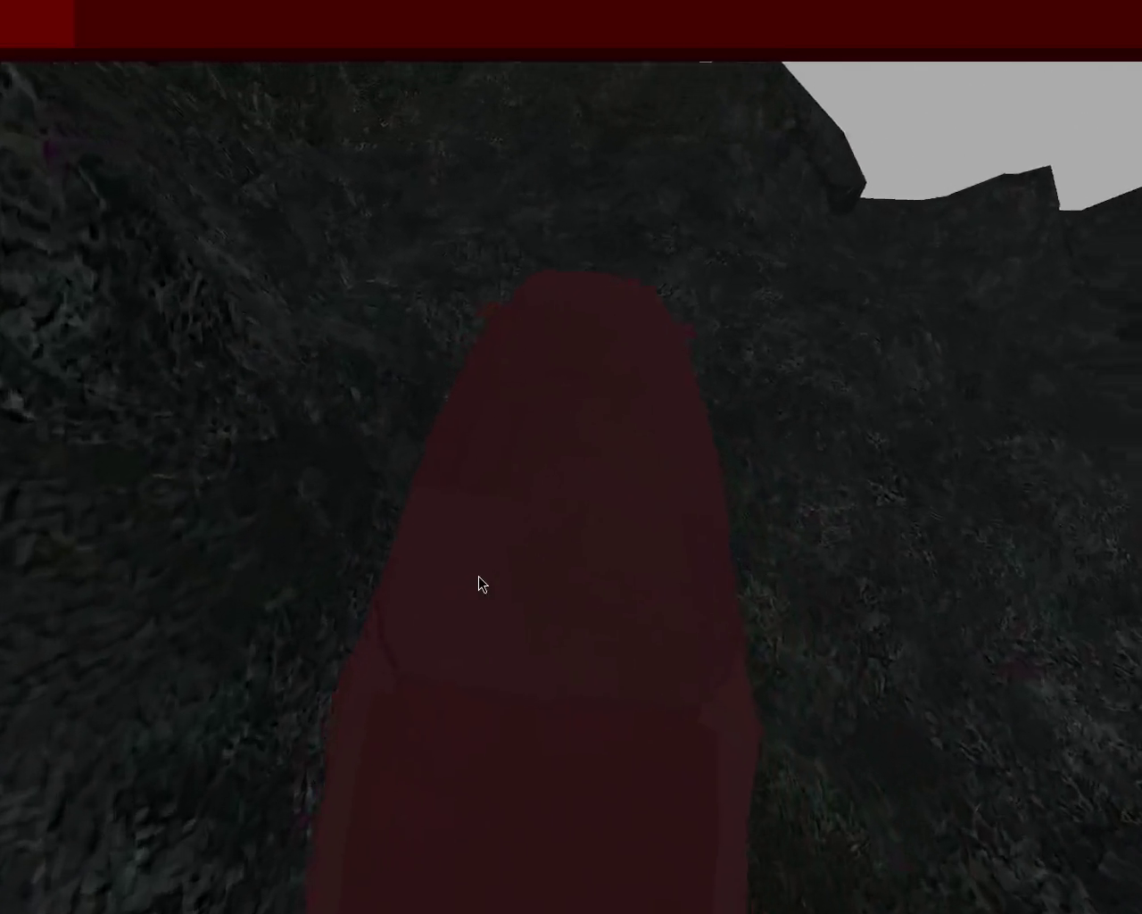
key("w")
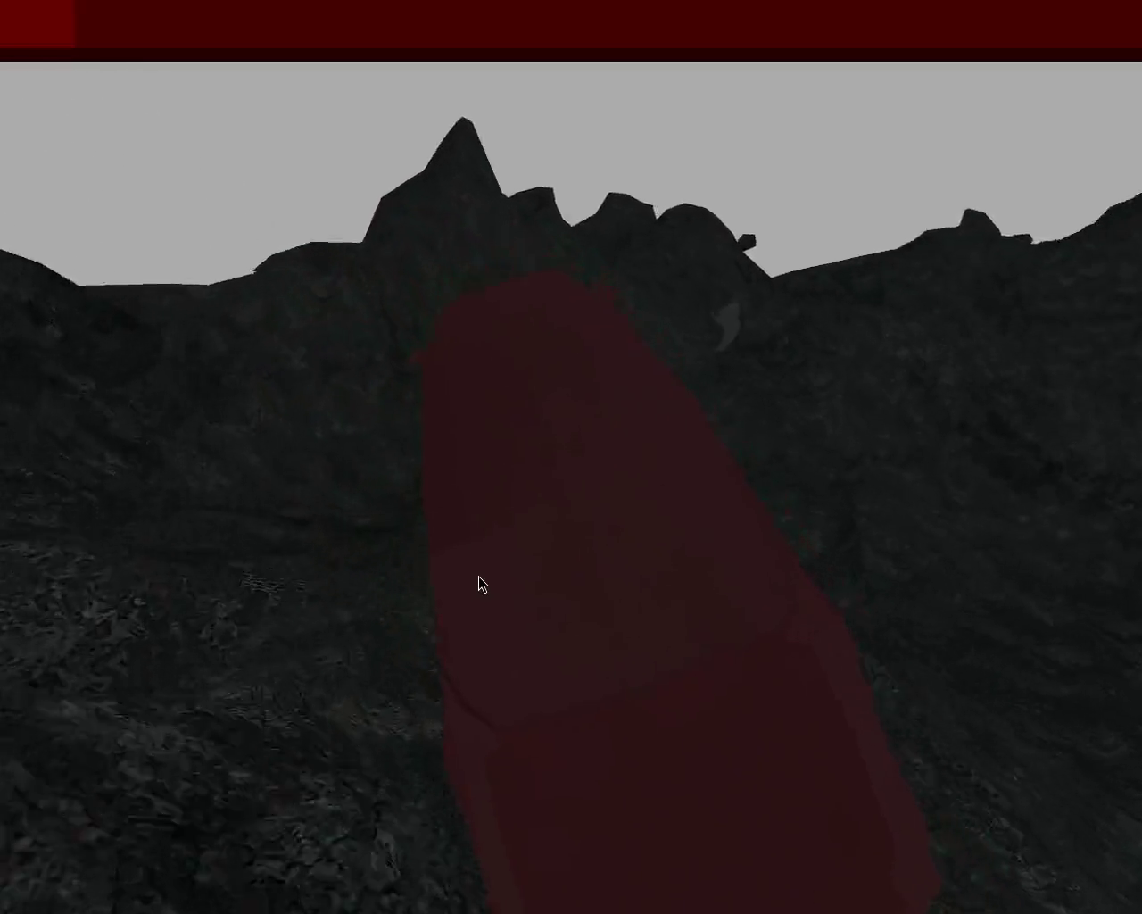
key("w")
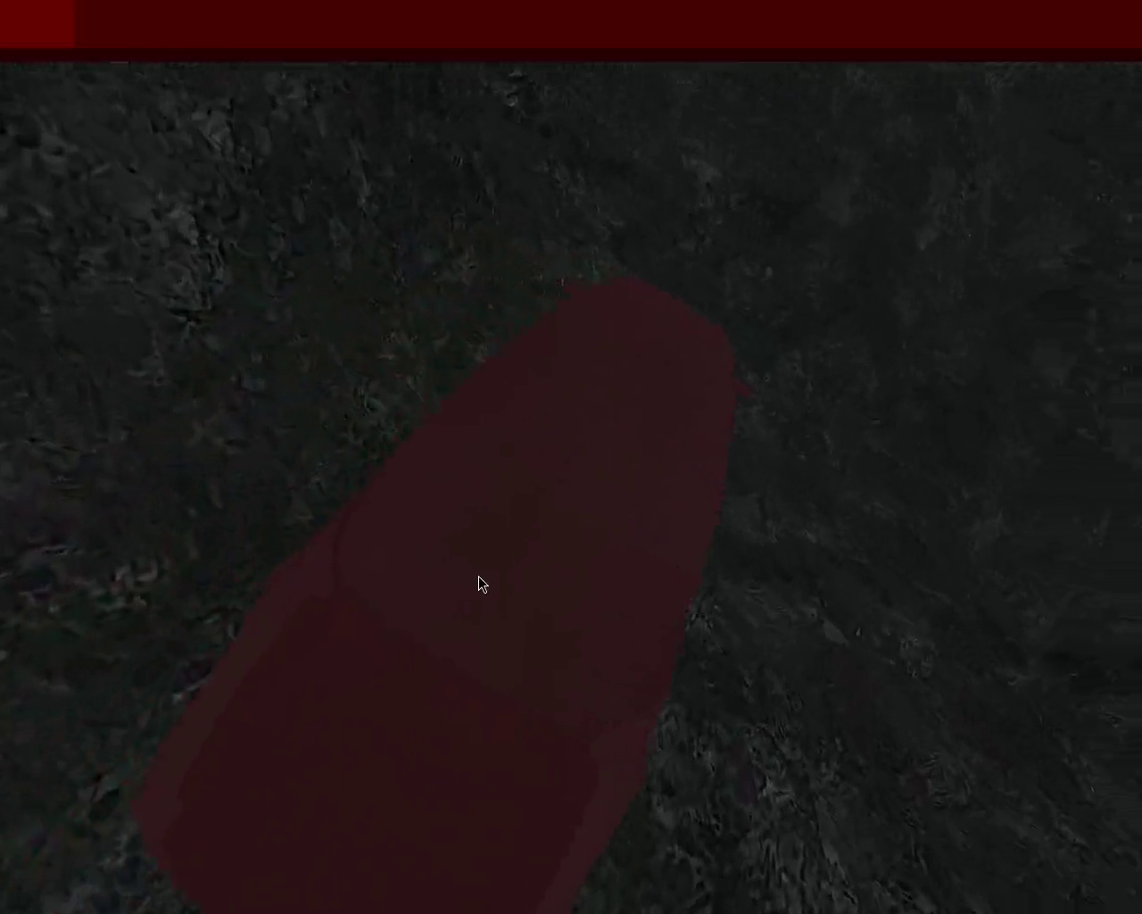
key("w")
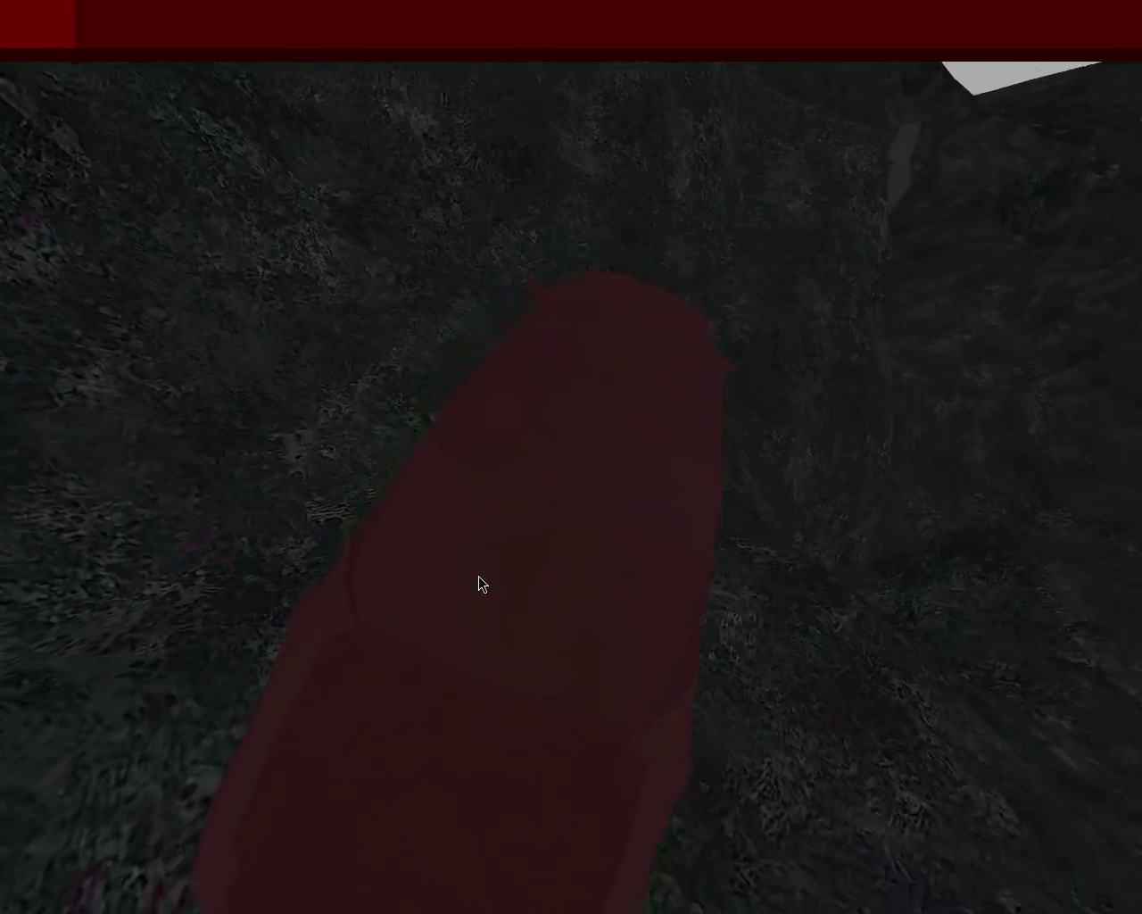
key("w")
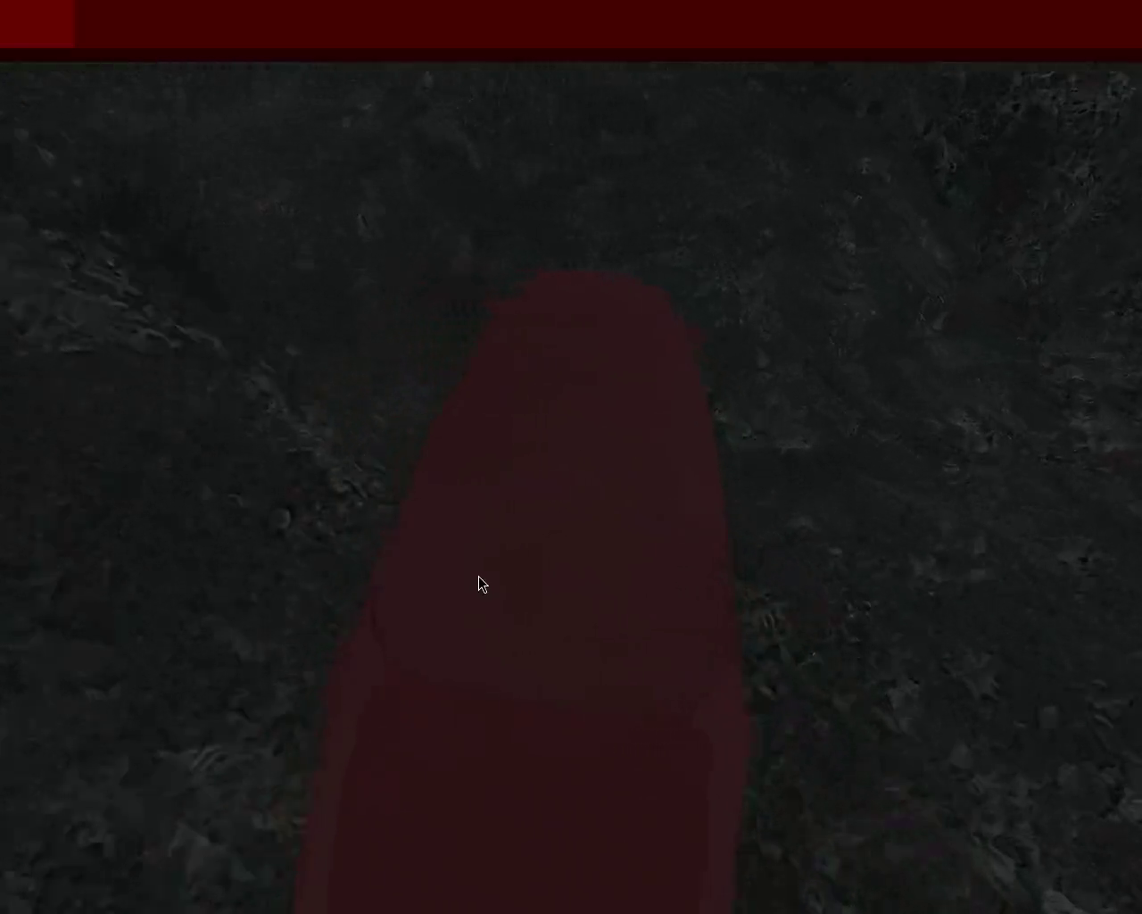
key("w")
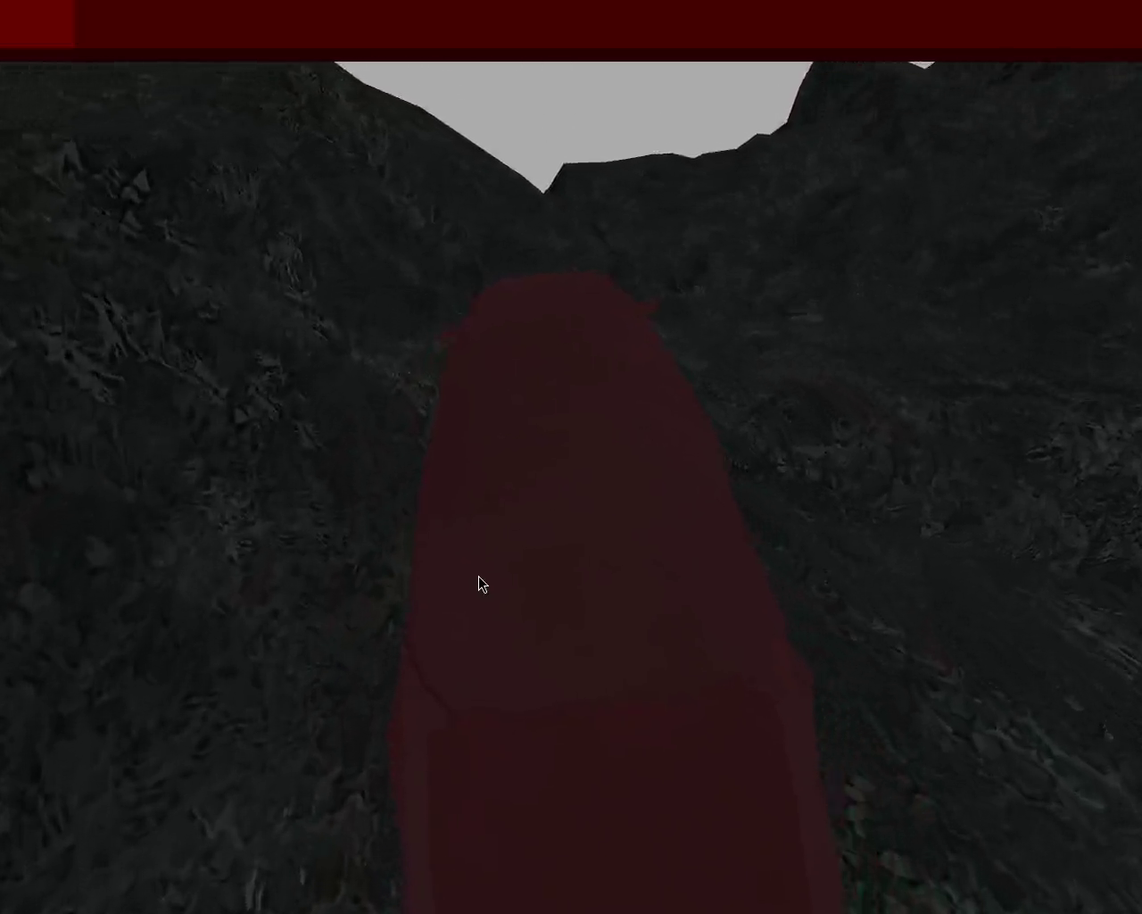
key("w")
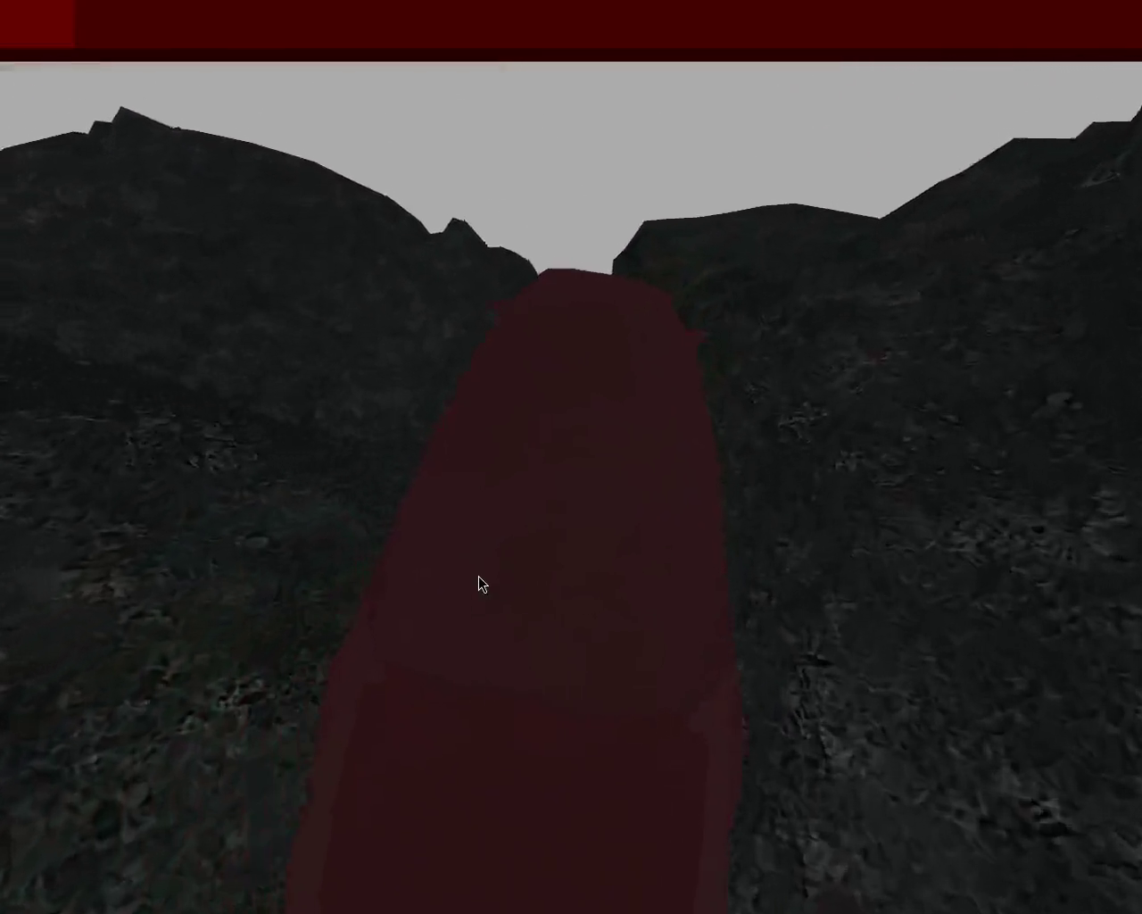
key("w")
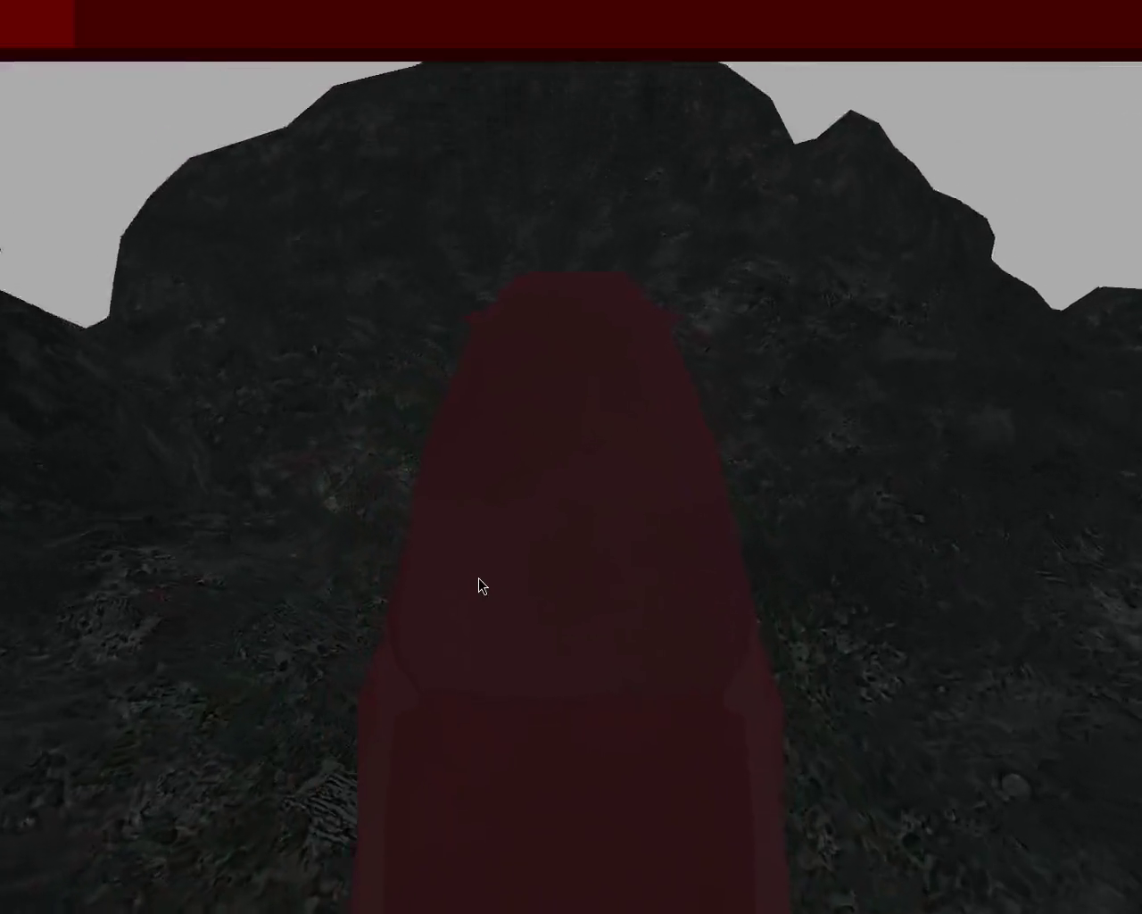
Step: Keep climbing the ravine and drive past the grey rock beside the track
key("w")
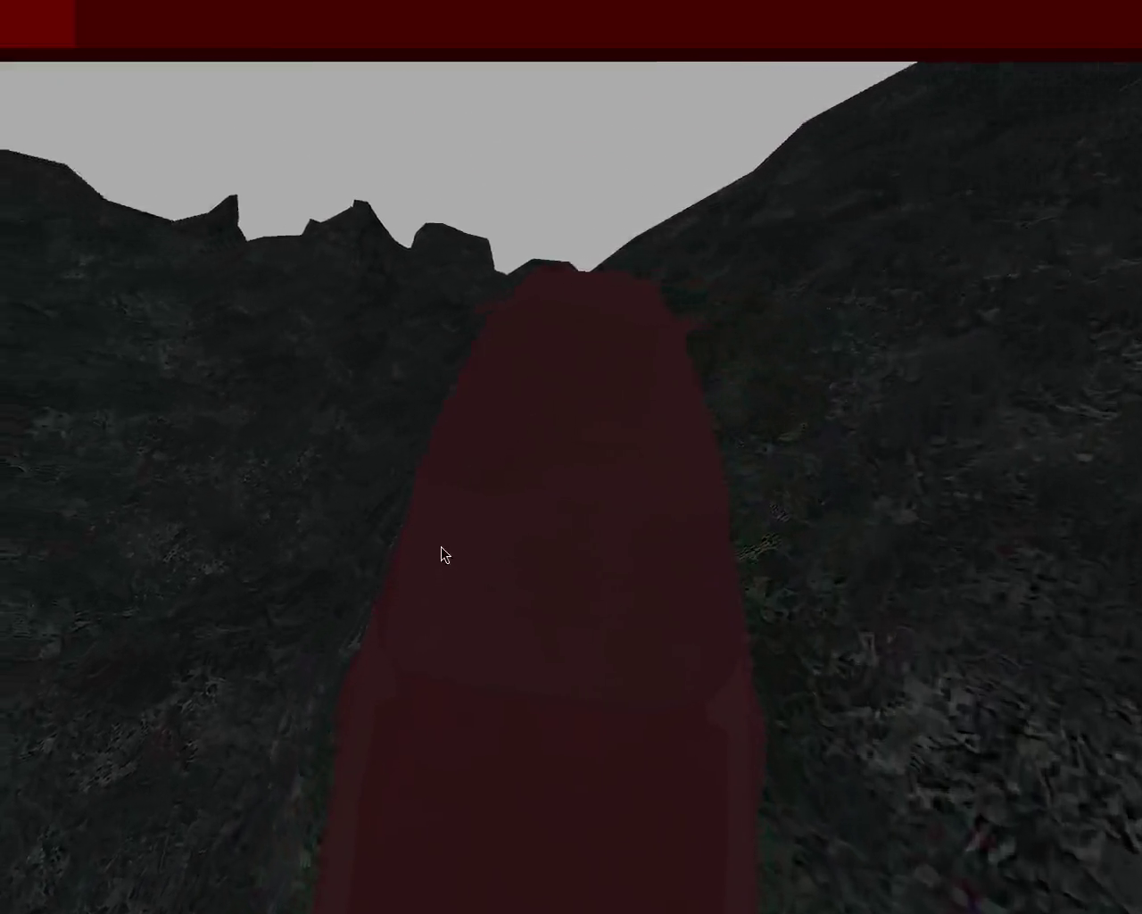
key("w")
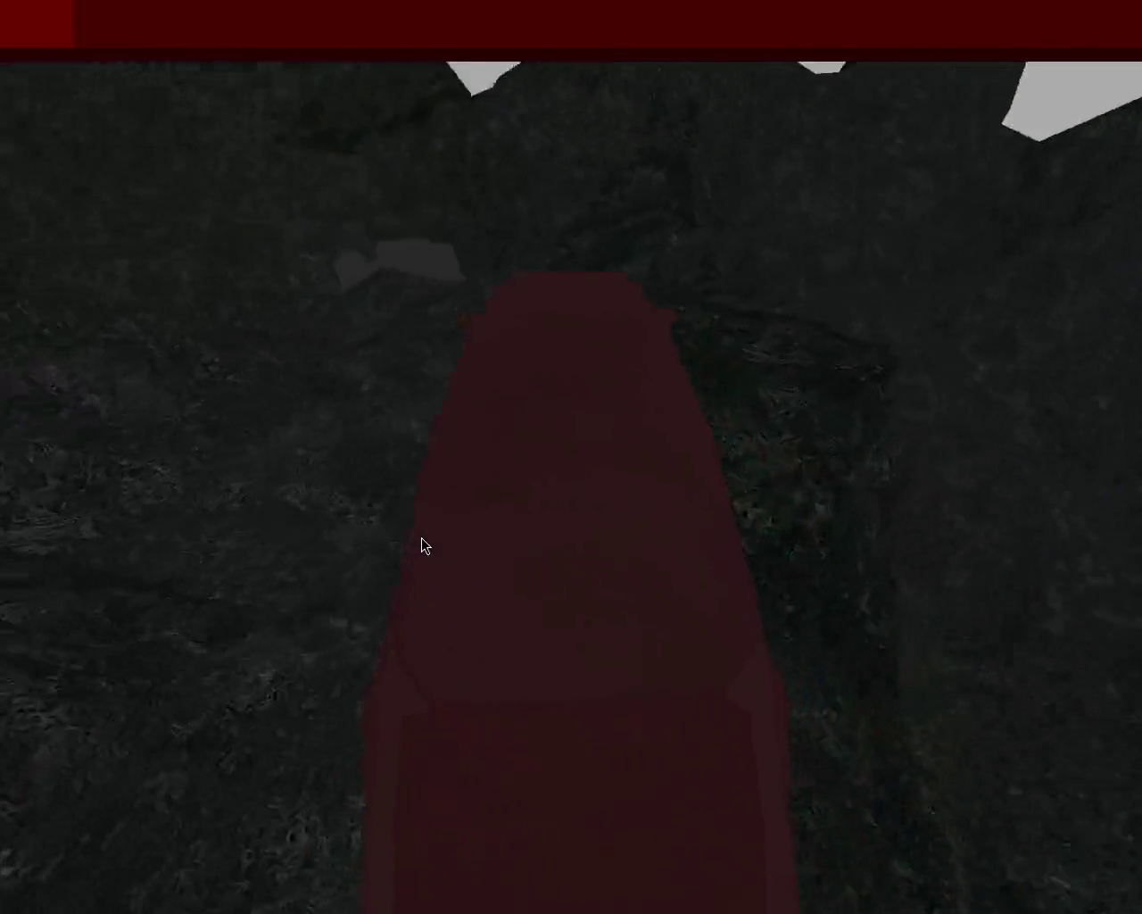
key("w")
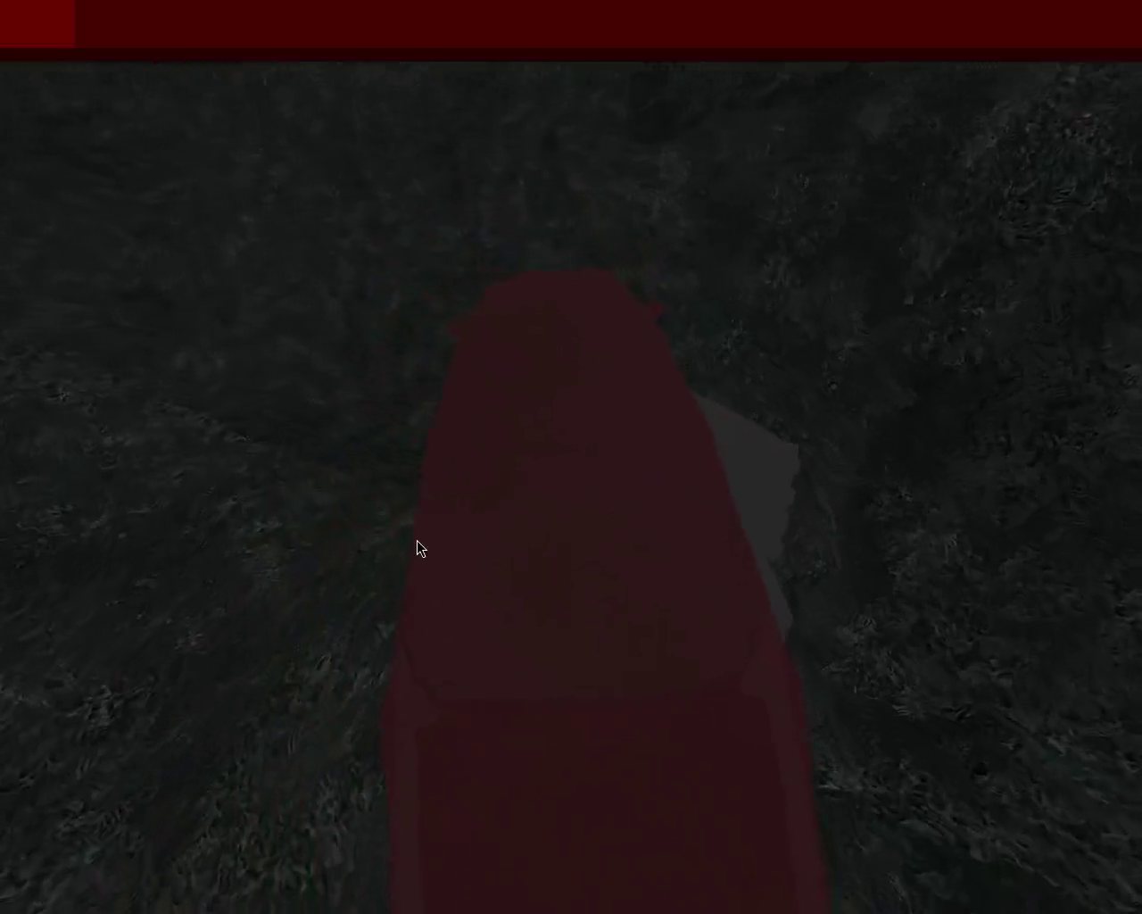
key("w")
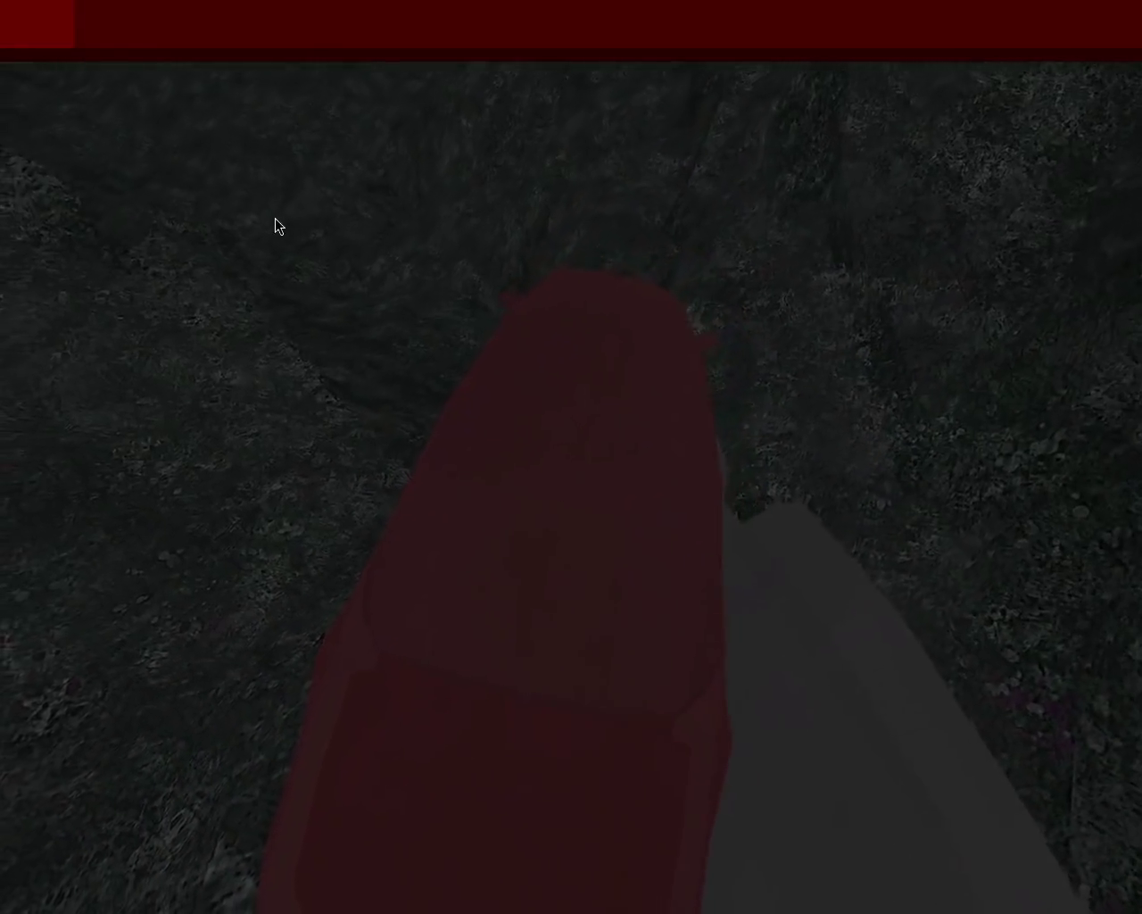
key("w")
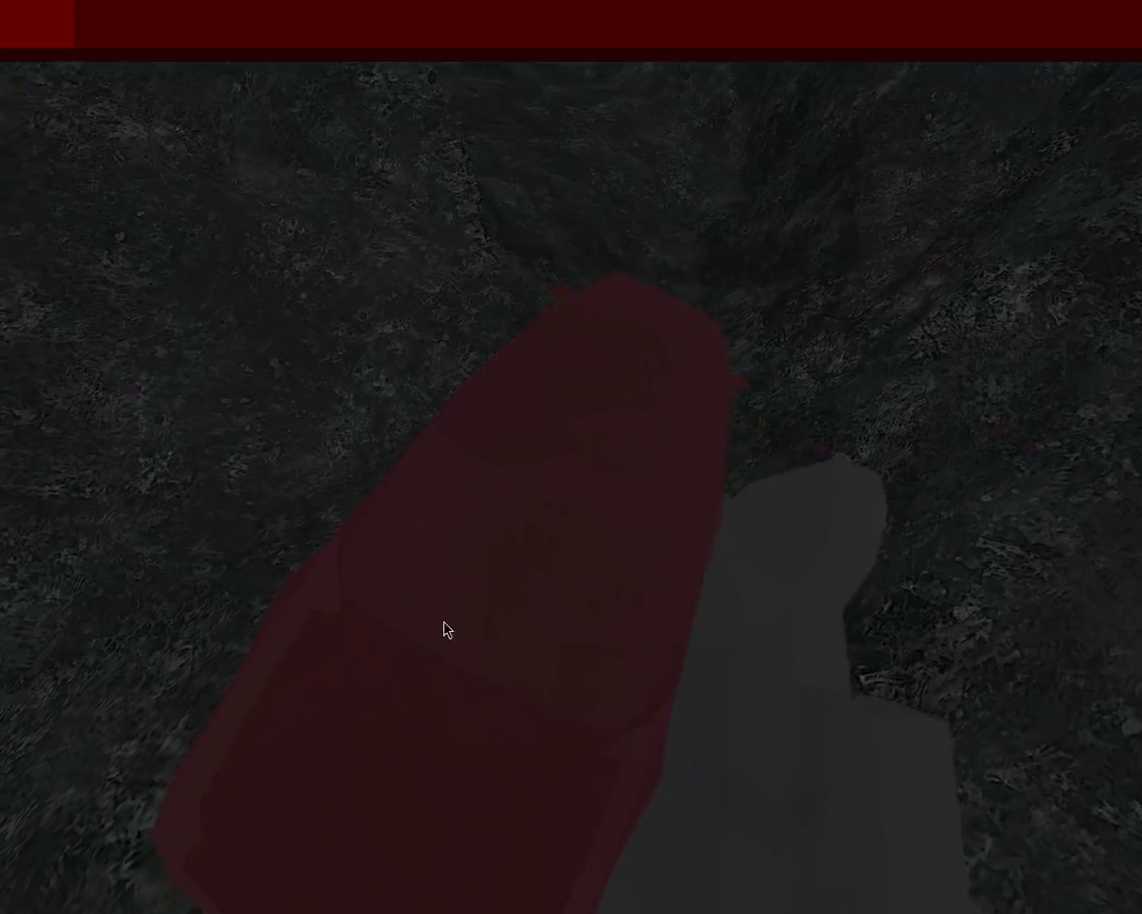
key("w")
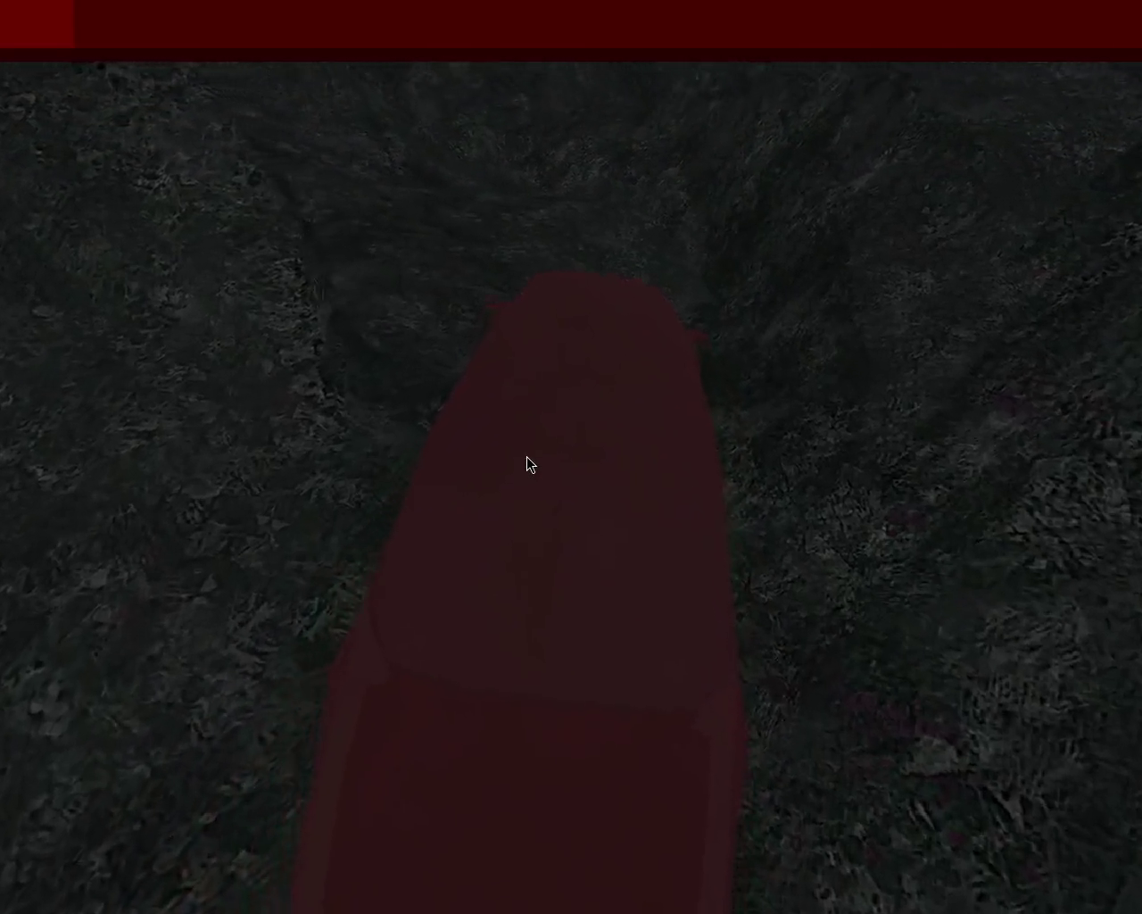
key("w")
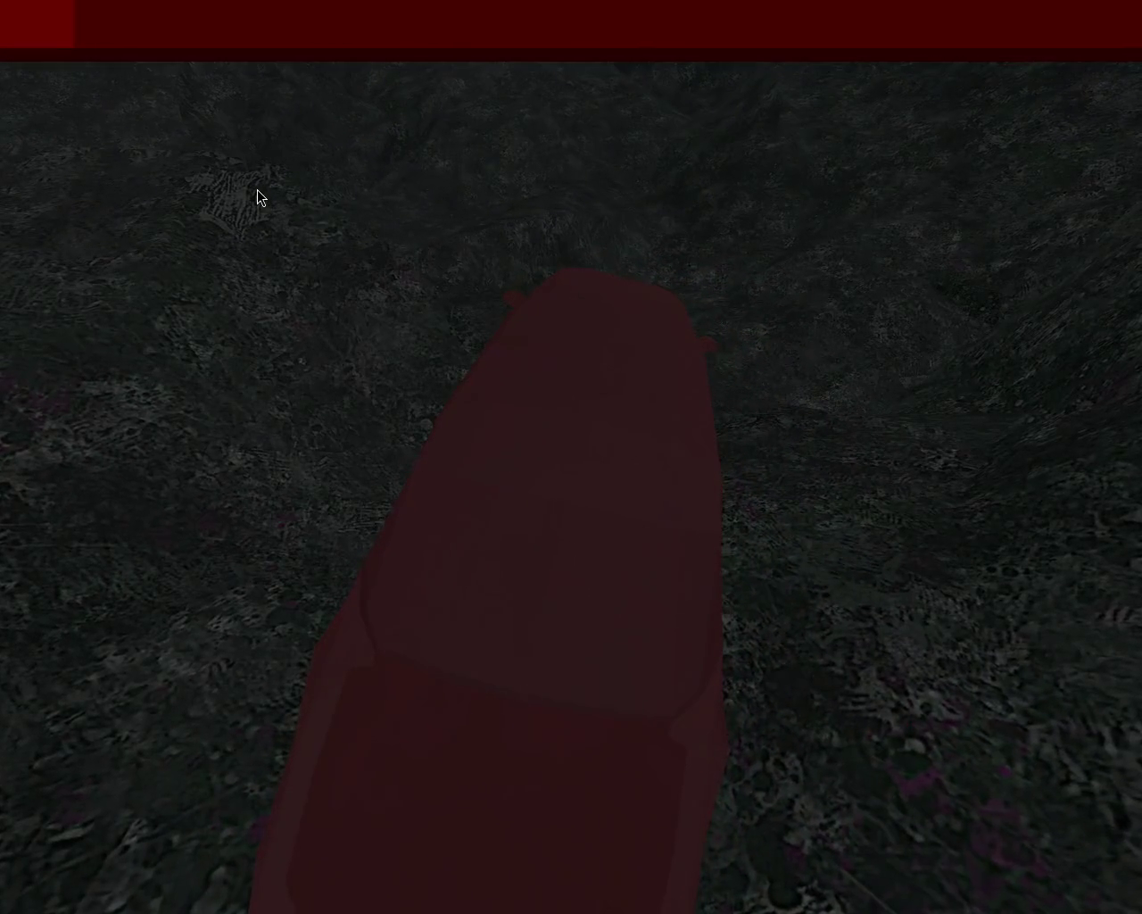
Step: Creep the car forward with W until the sky appears over the hills
key("w")
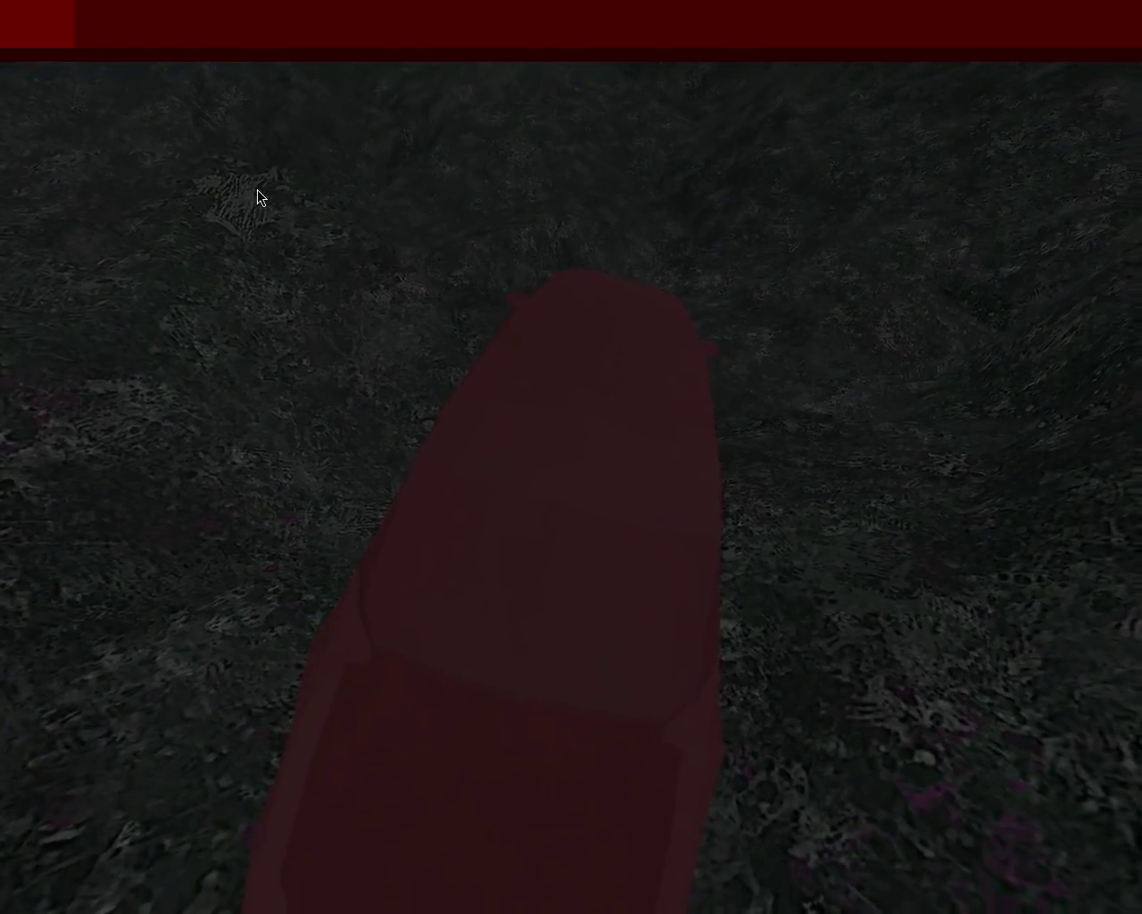
key("w")
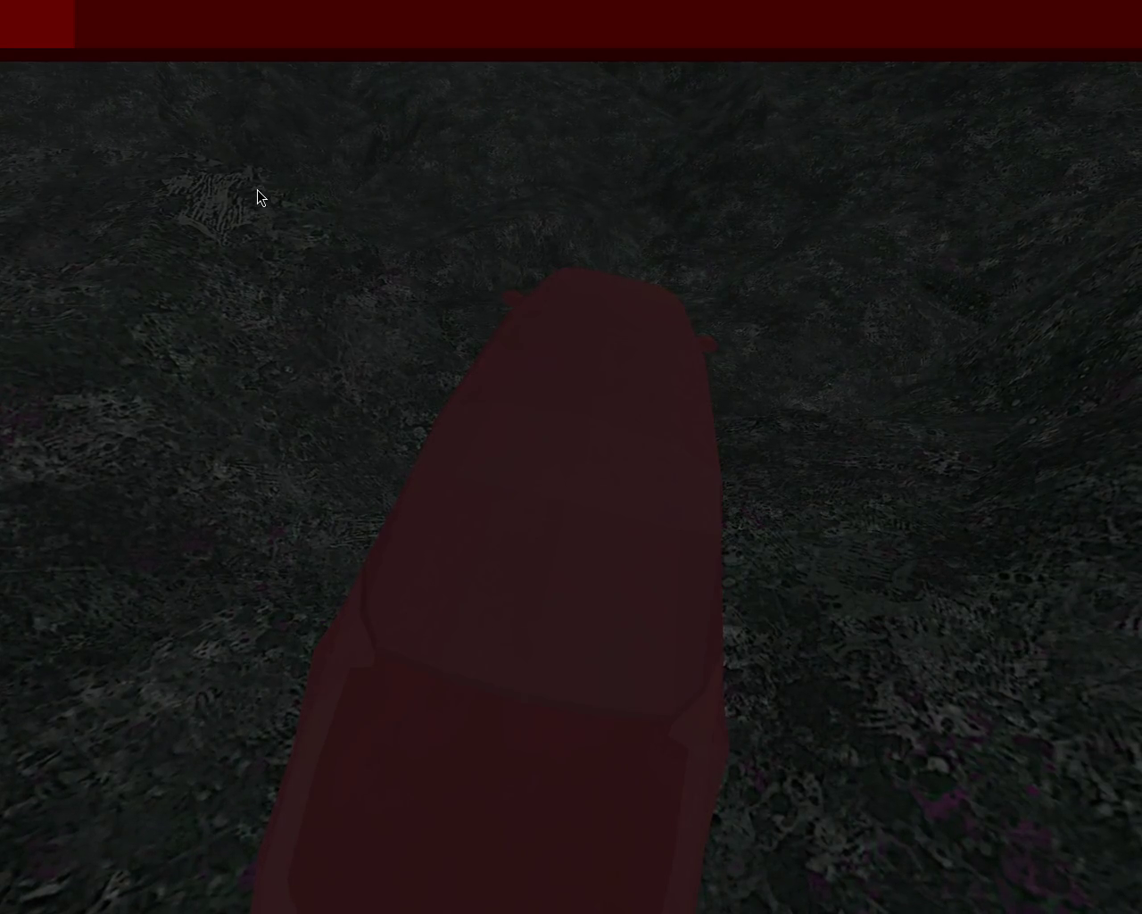
key("w")
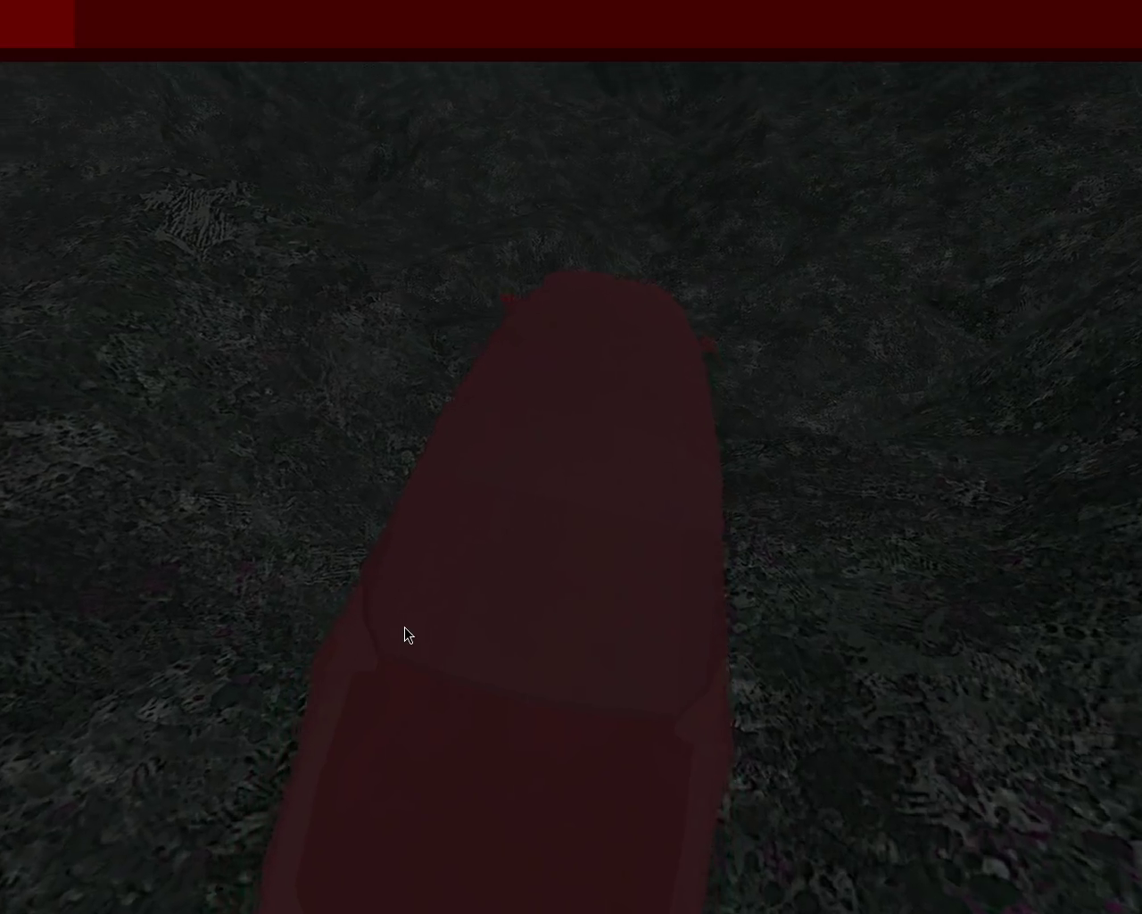
key("w")
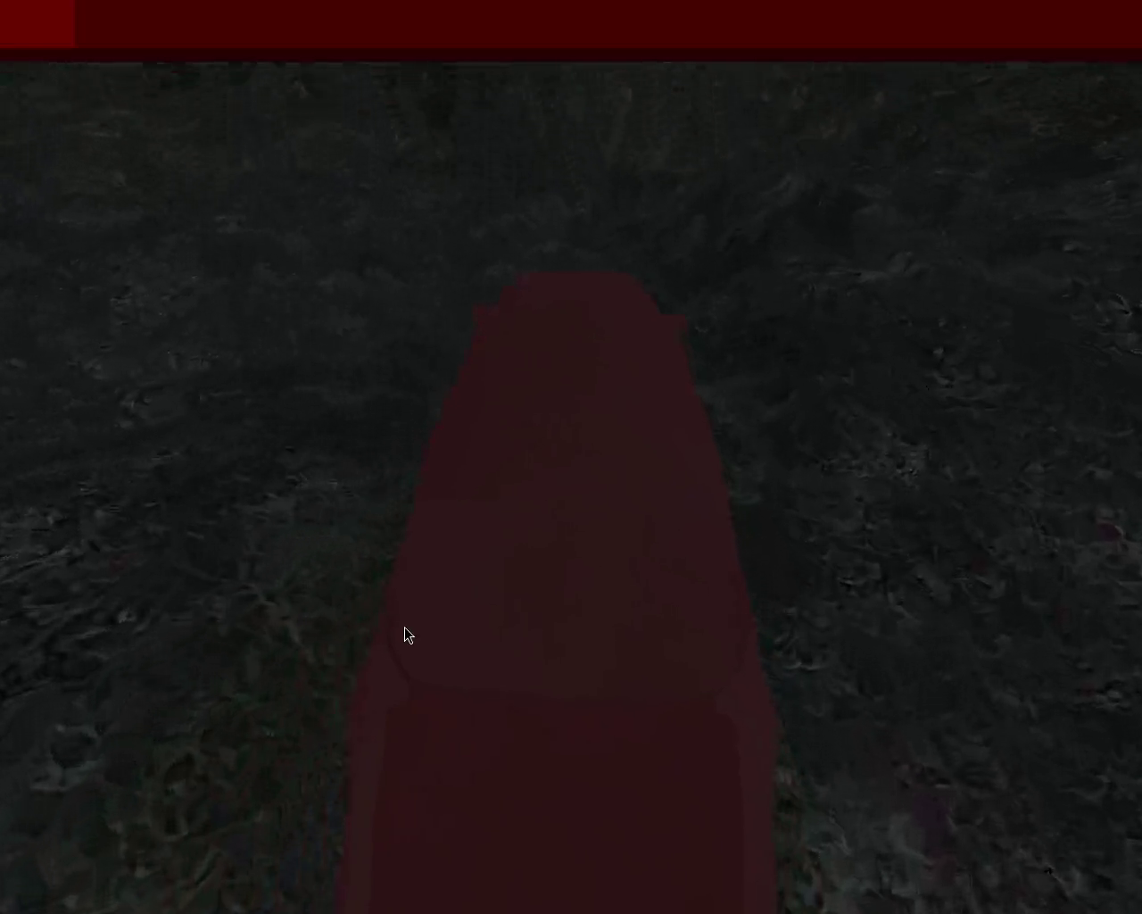
key("w")
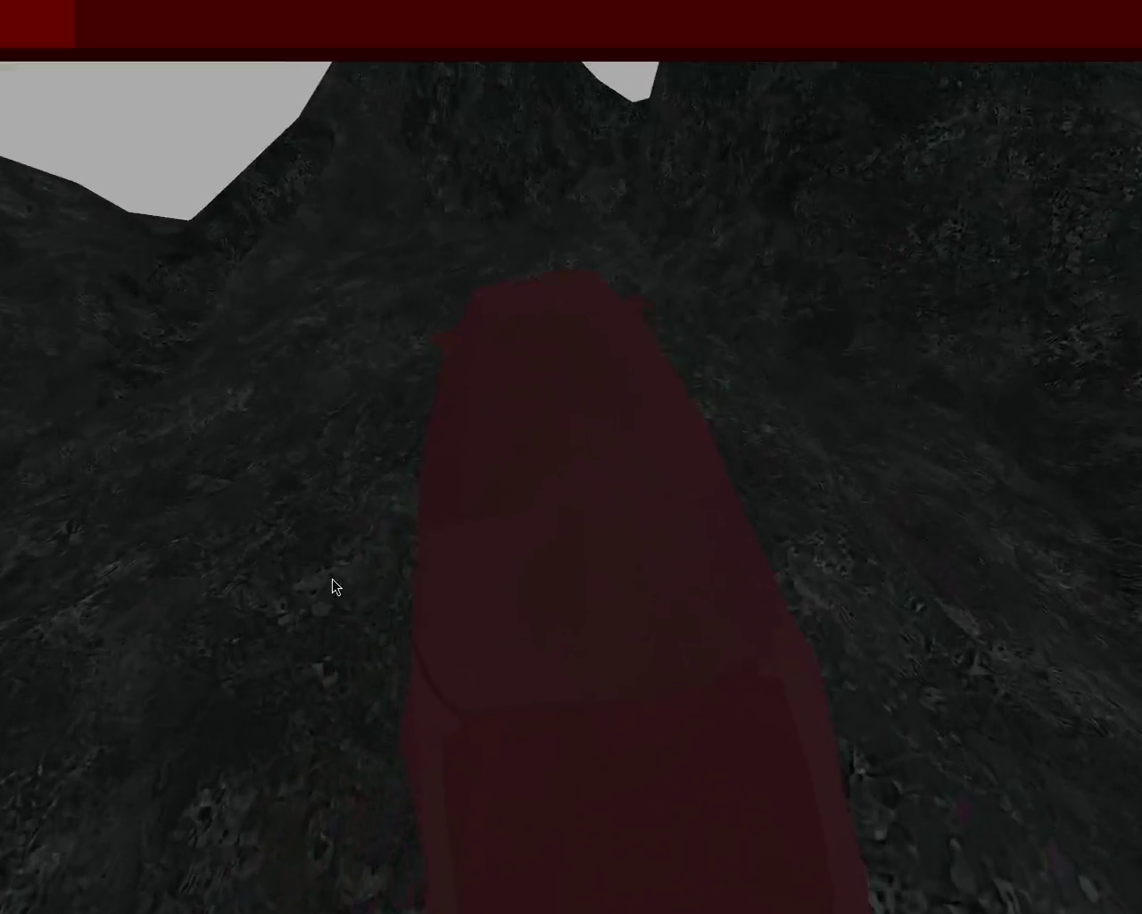
key("w")
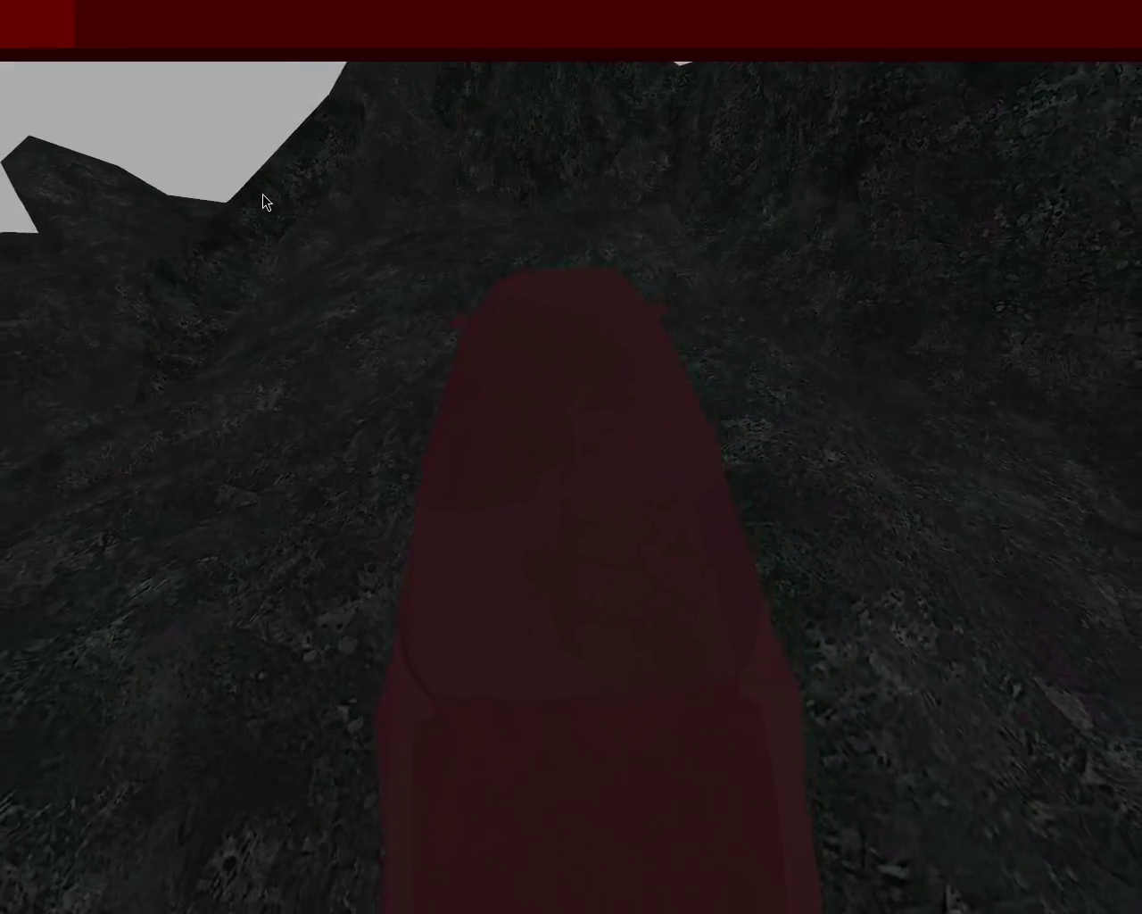
Step: Drive across the hills down into the valley, then close the game with Escape
key("w")
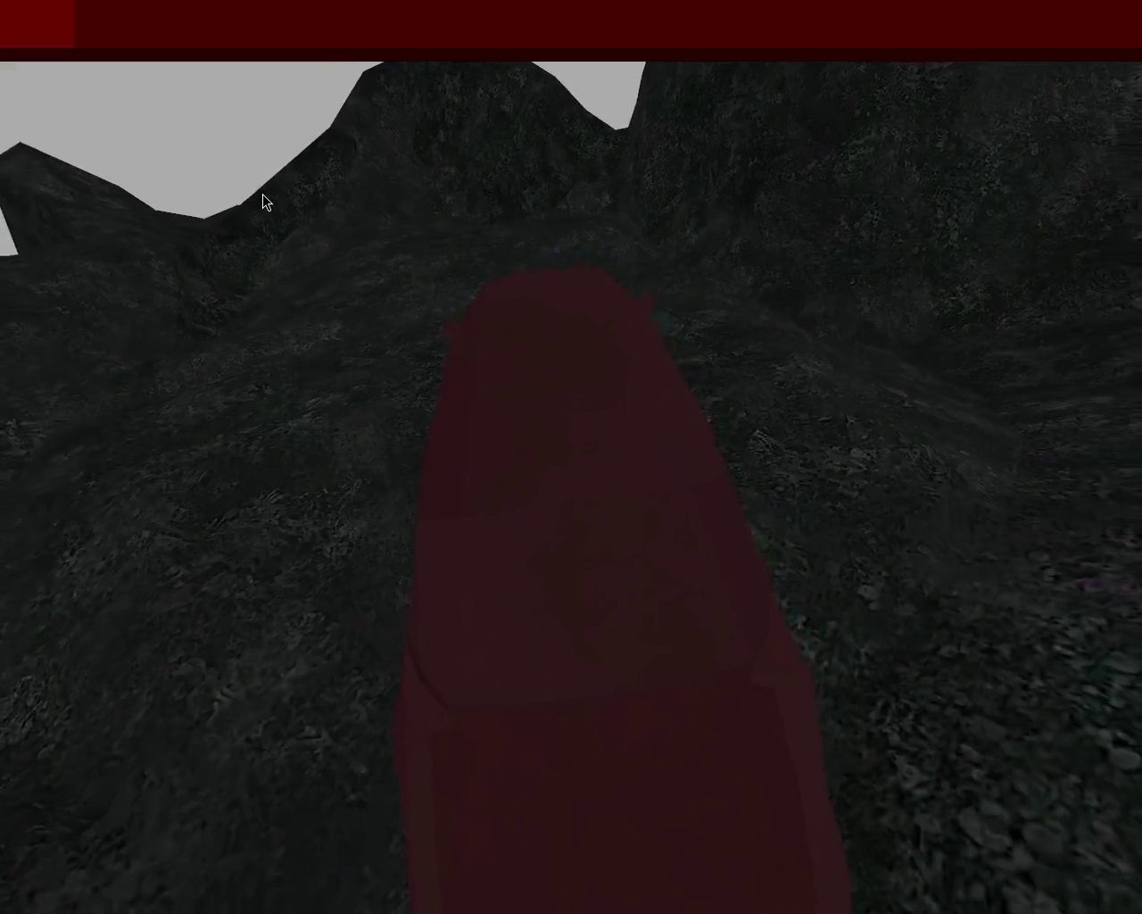
key("w")
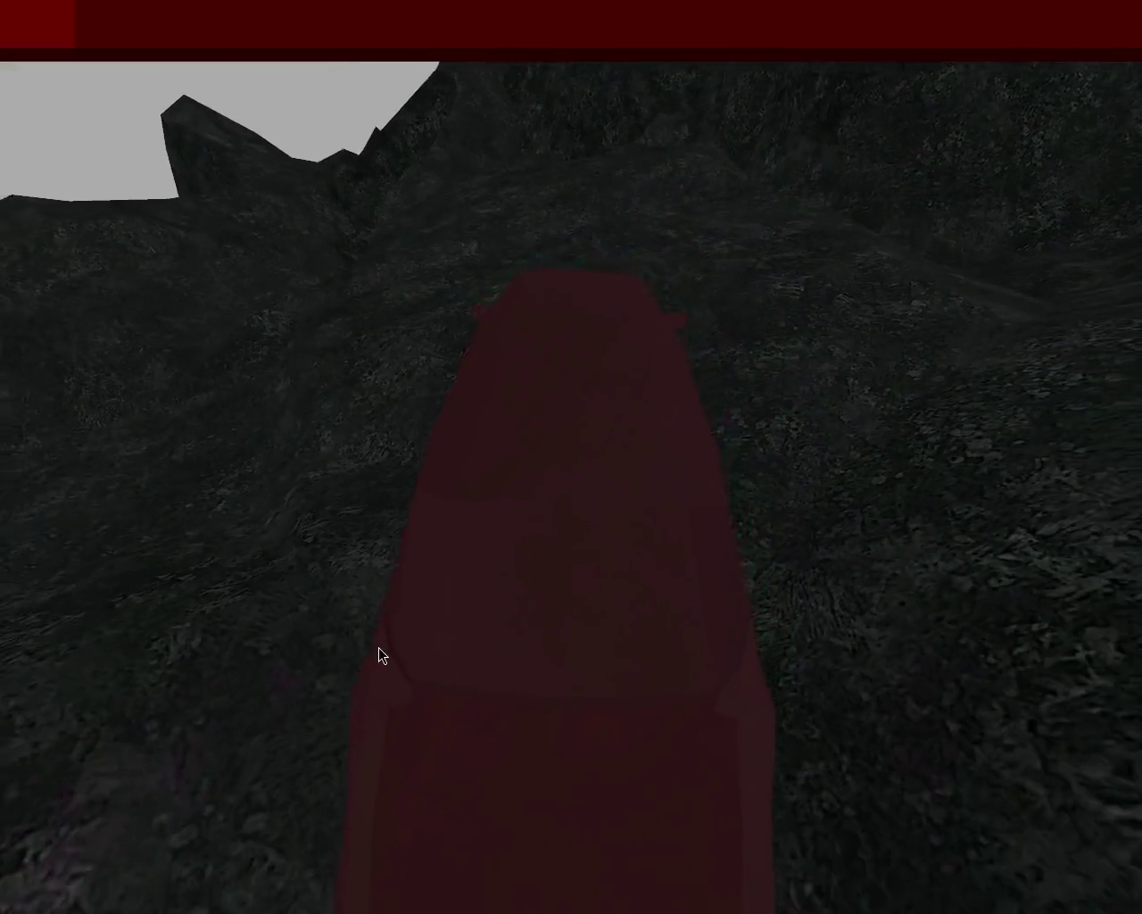
key("w")
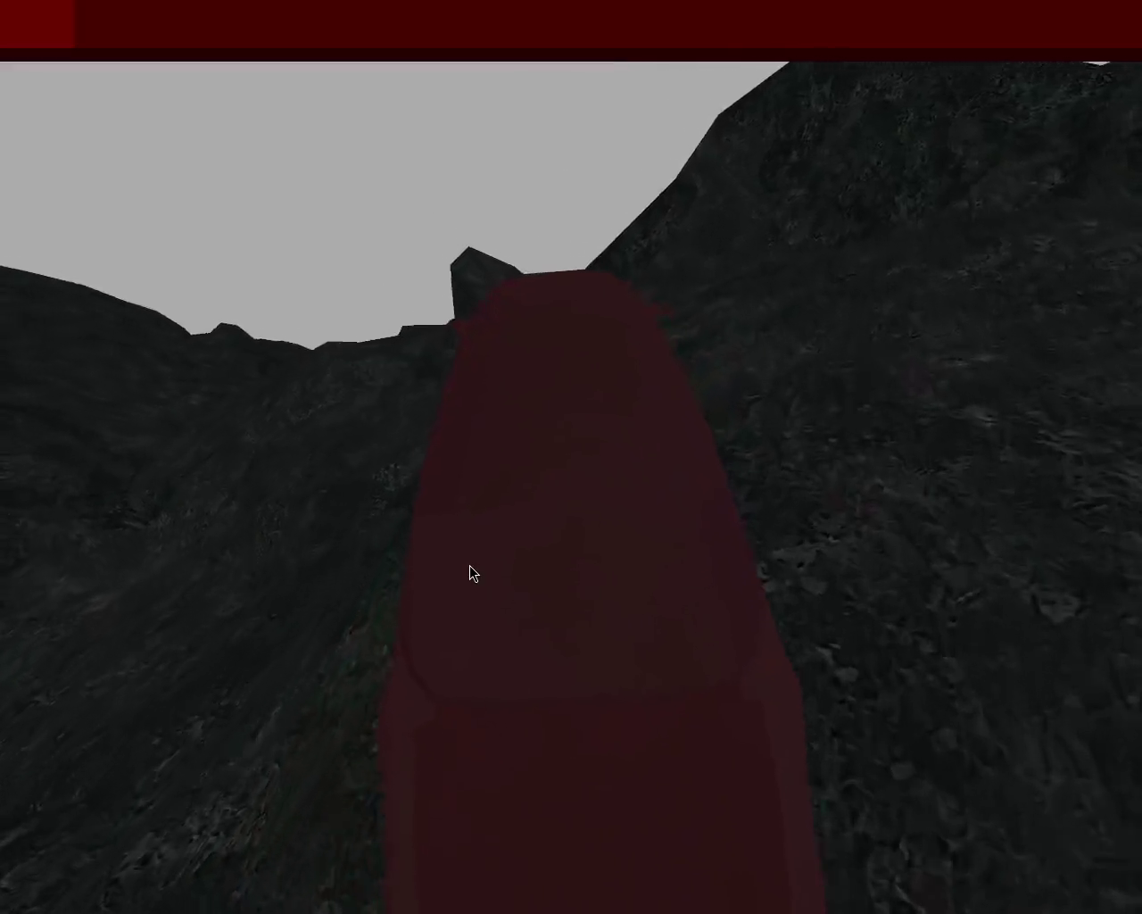
key("w")
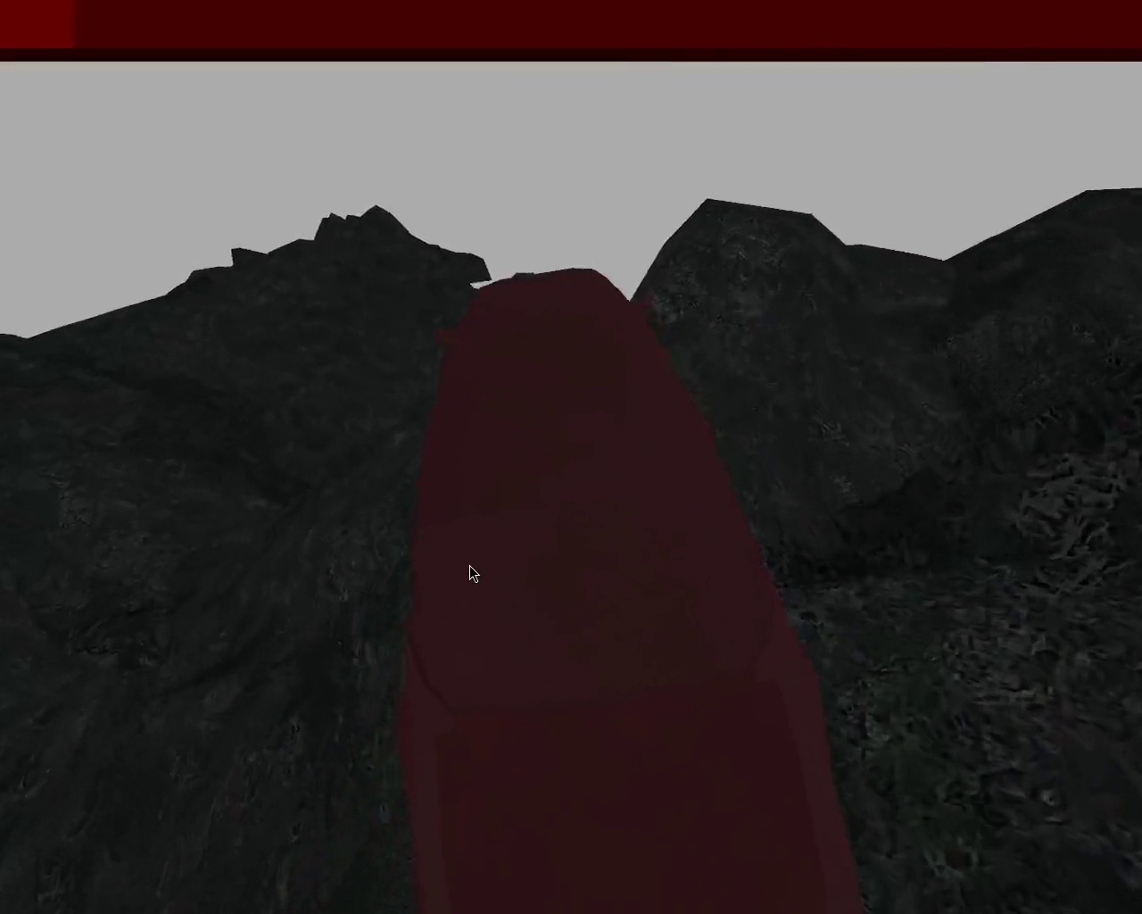
key("w")
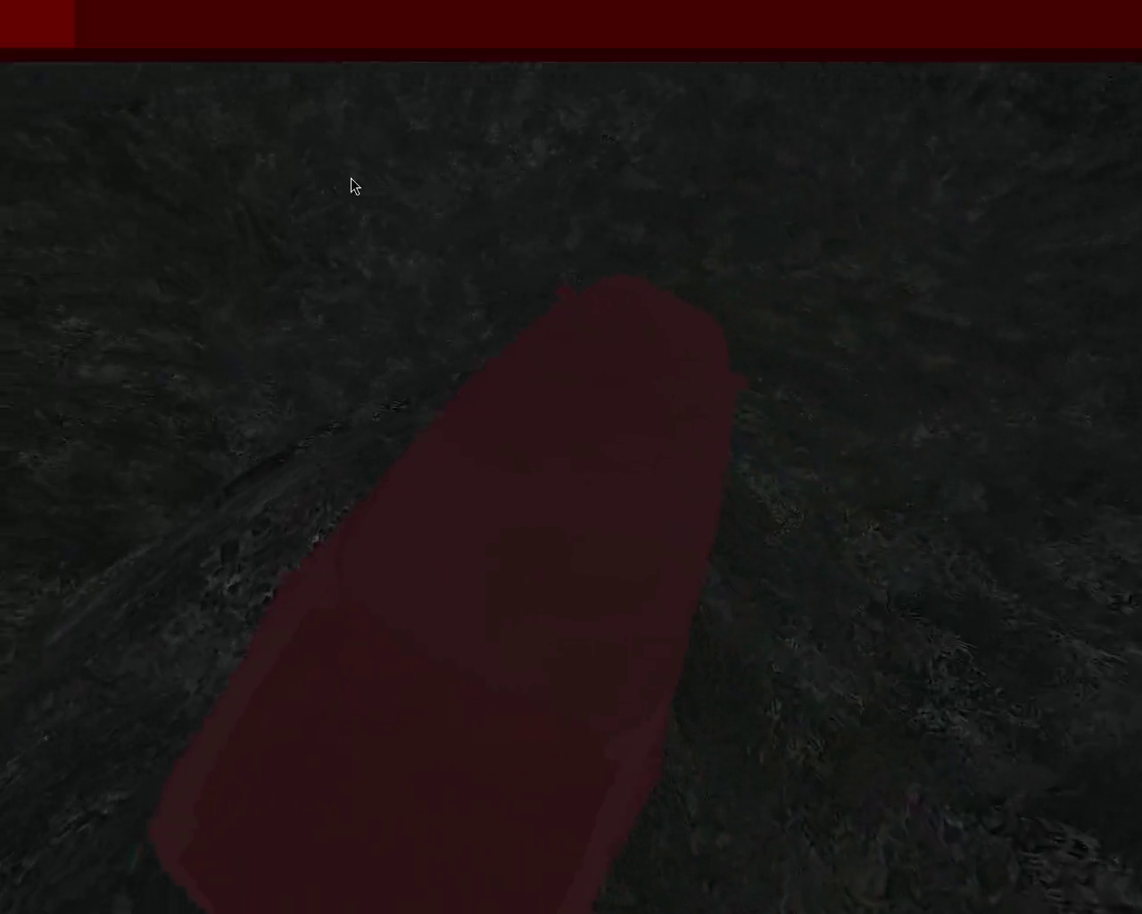
key("w")
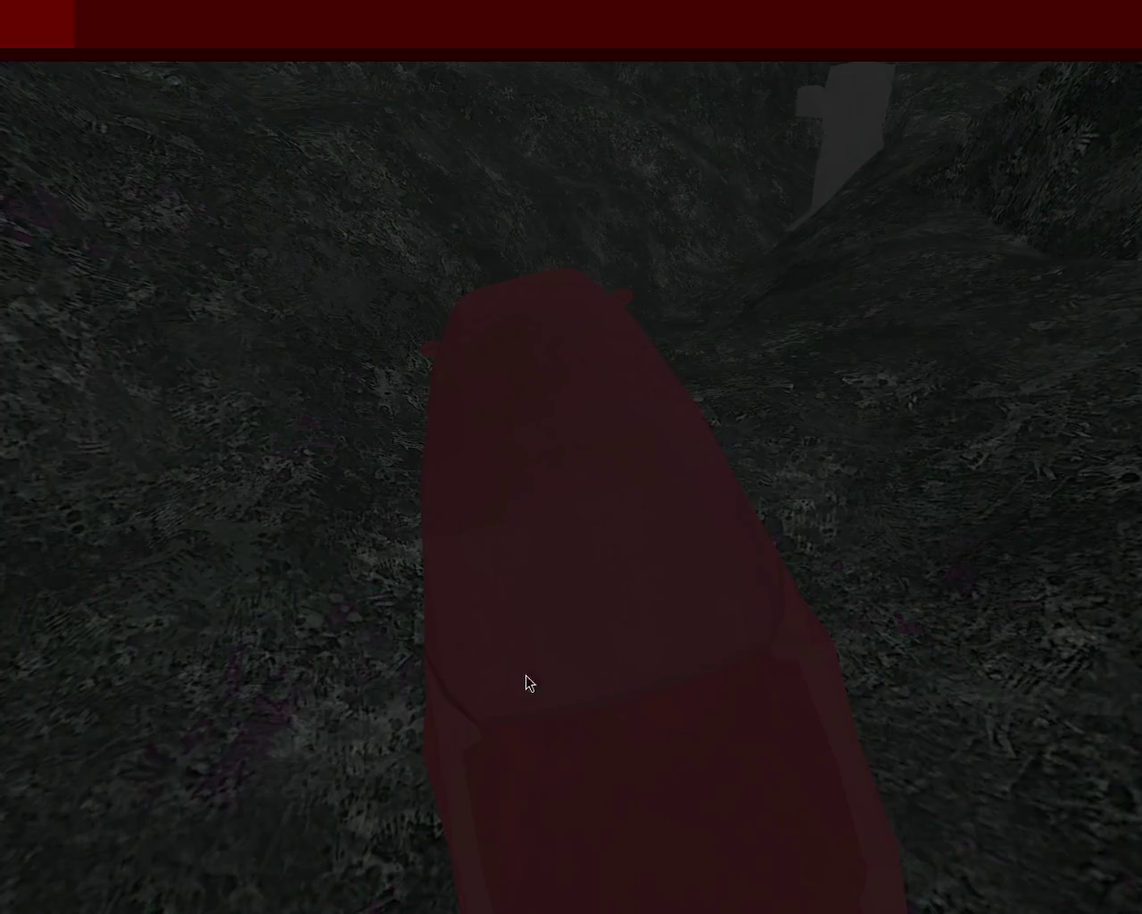
key("Escape")
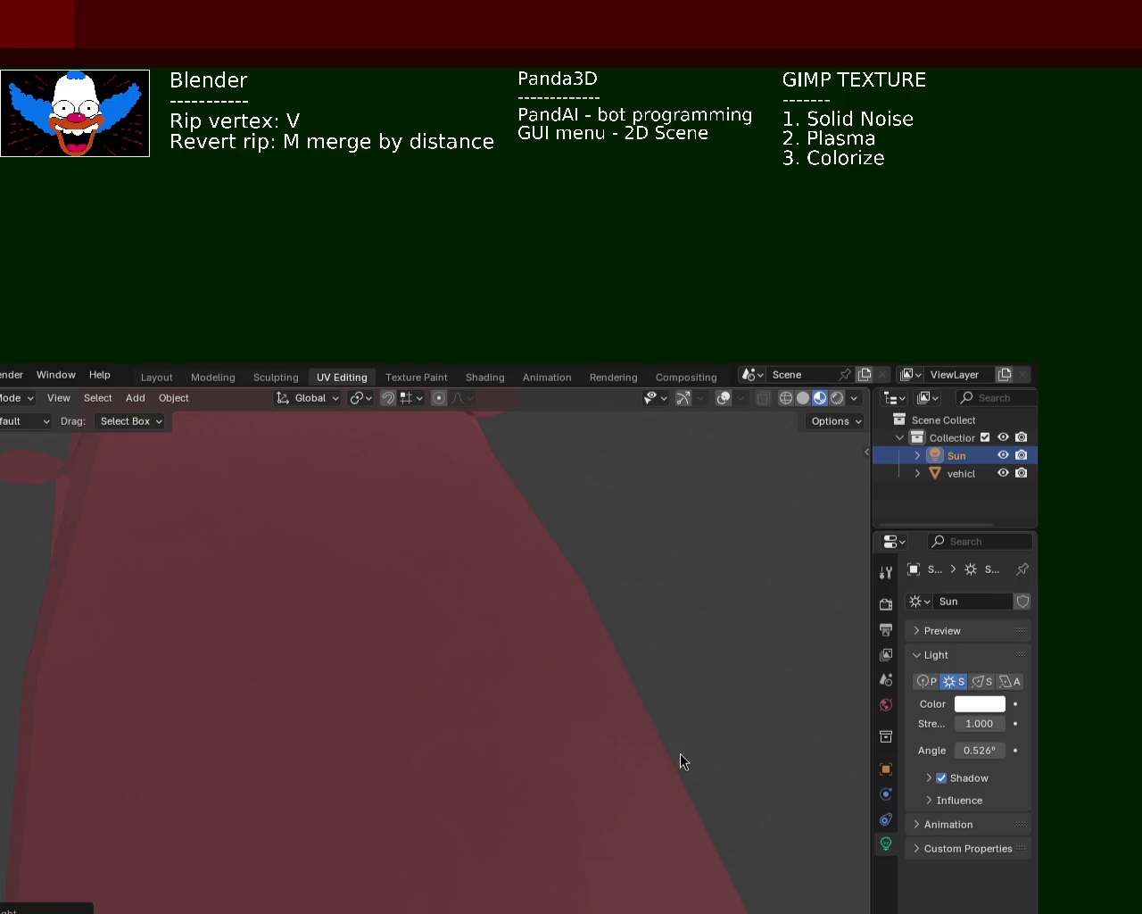
Step: Quit Blender with Ctrl+Q and confirm the save-changes prompt for vehicle_1.blend
key("ctrl+q")
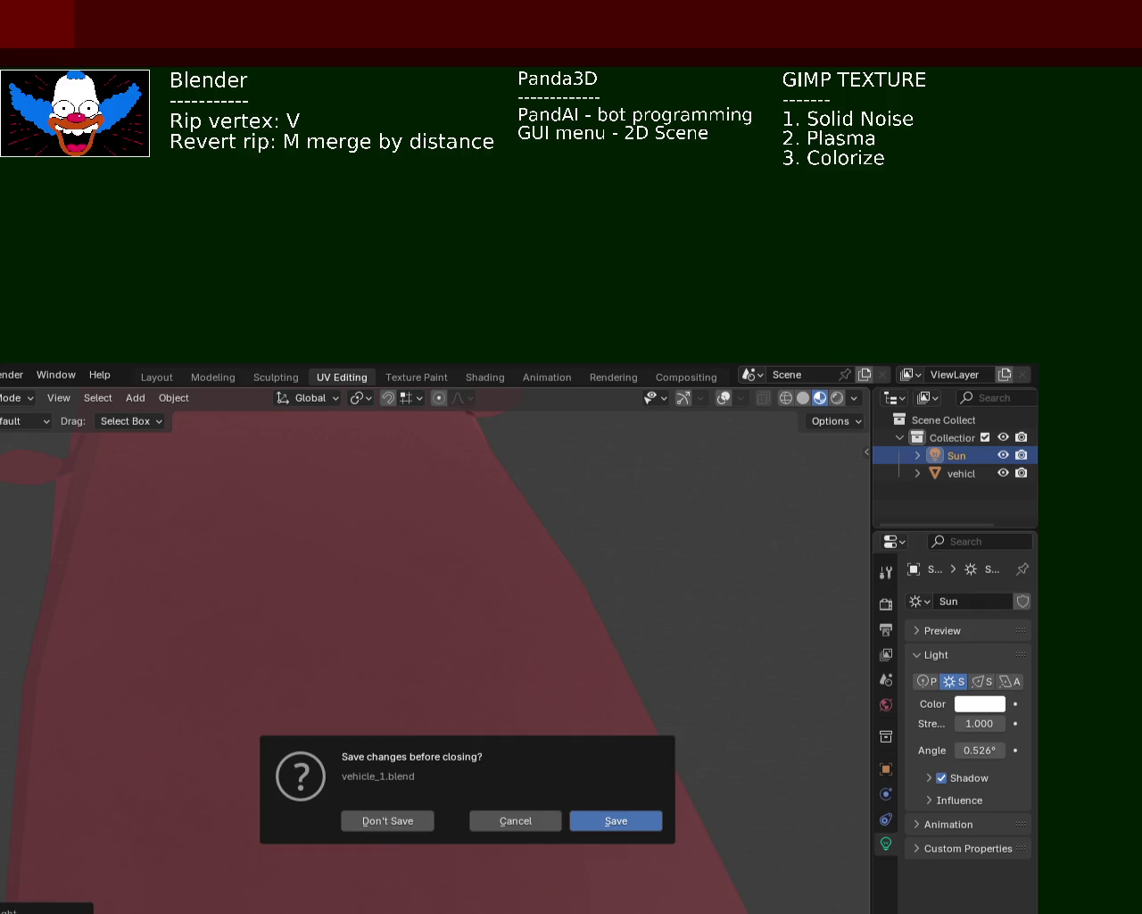
left_click(603, 814)
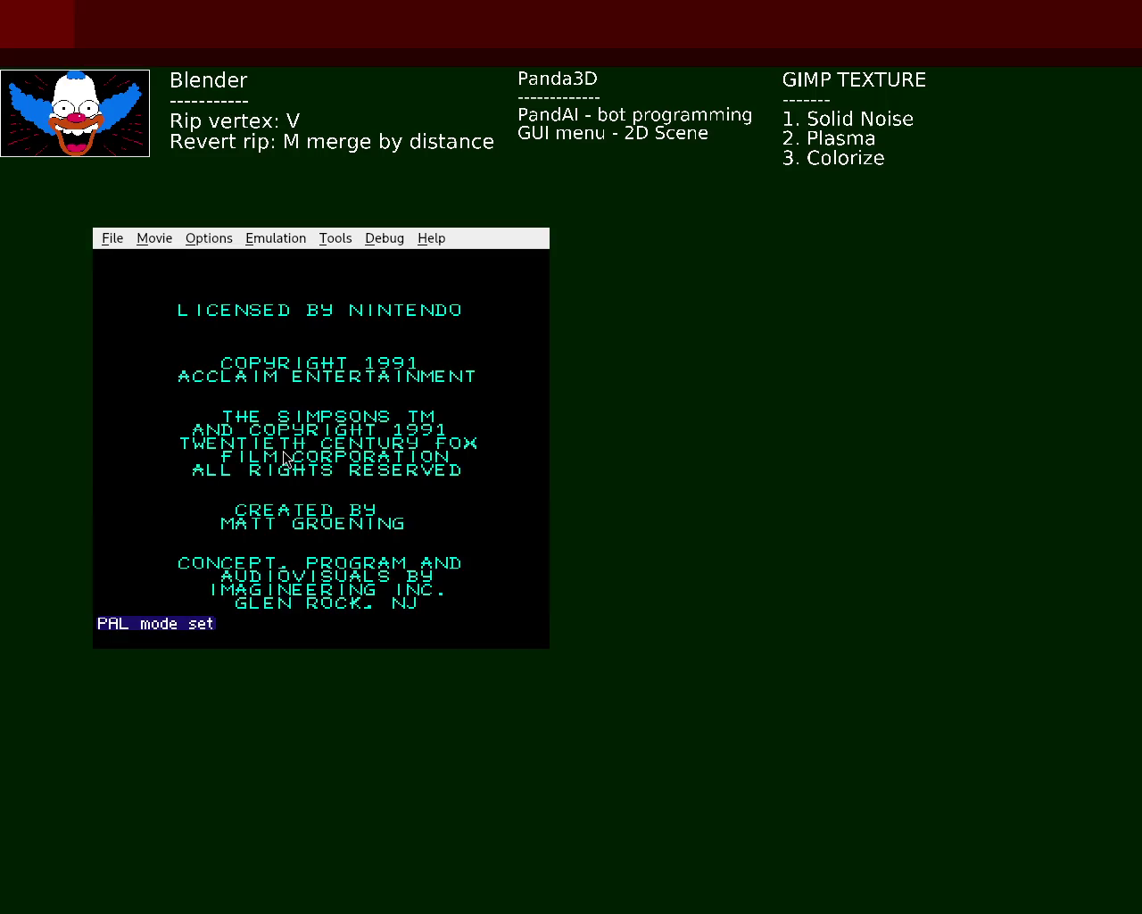
Step: Load The Simpsons: Bart vs. the World in FCEUX and reach its 1991 Acclaim title screen
key("alt+Return")
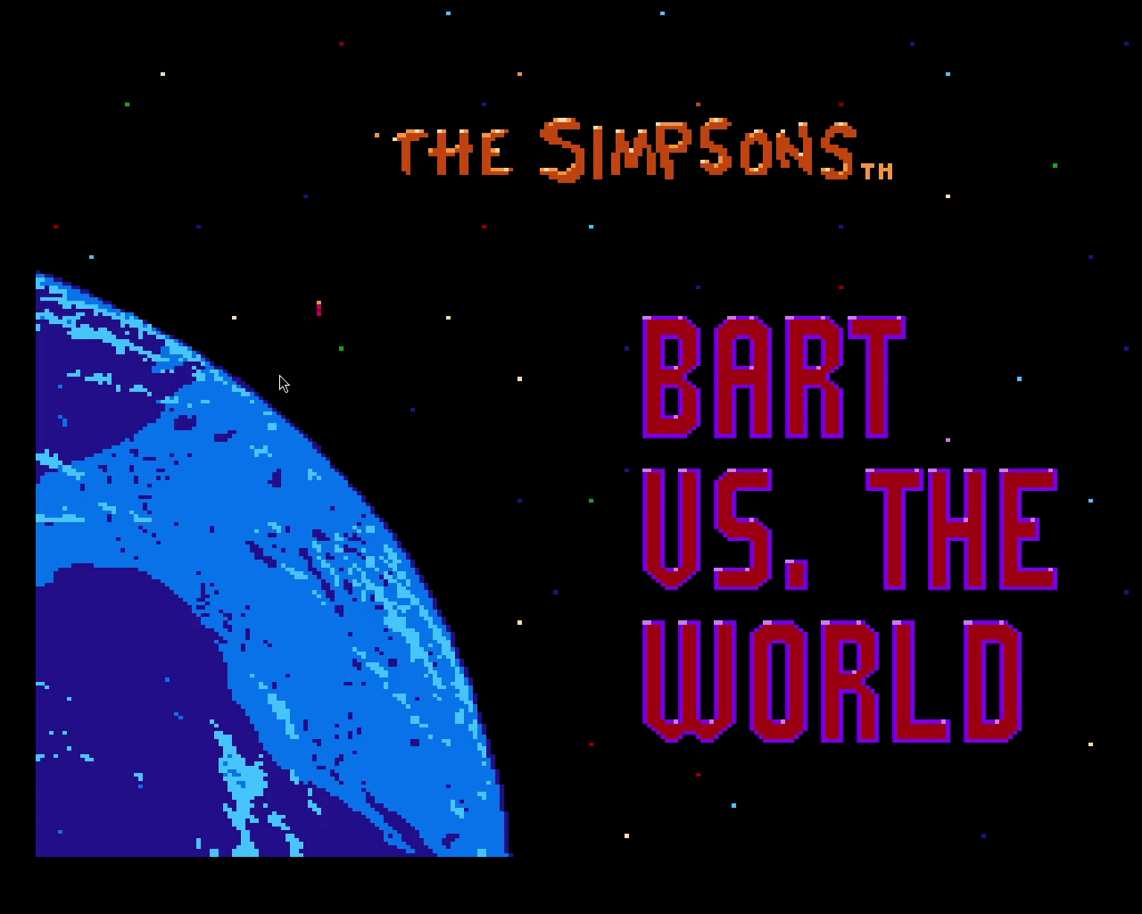
Step: Start a new game from the title screen and pick the China Junk level on the map
key("Return")
key("Return")
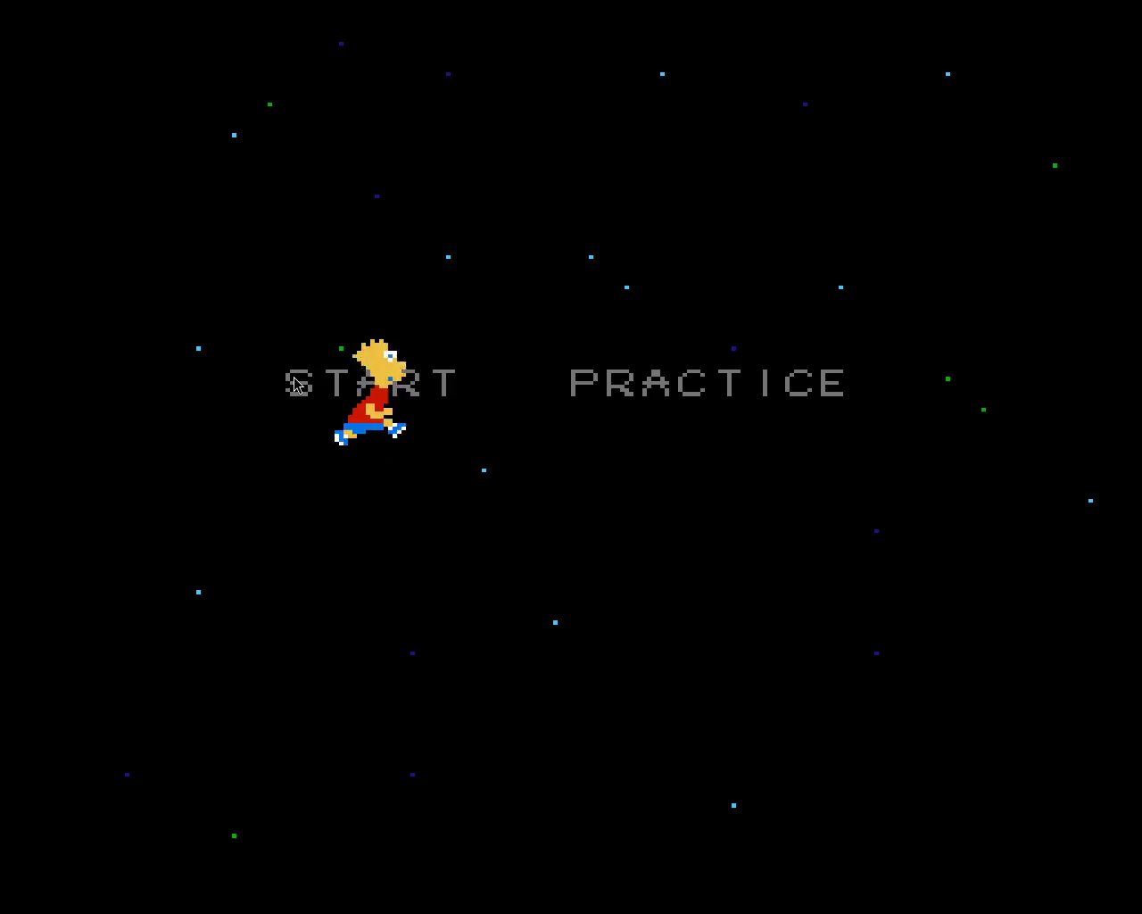
key("Return")
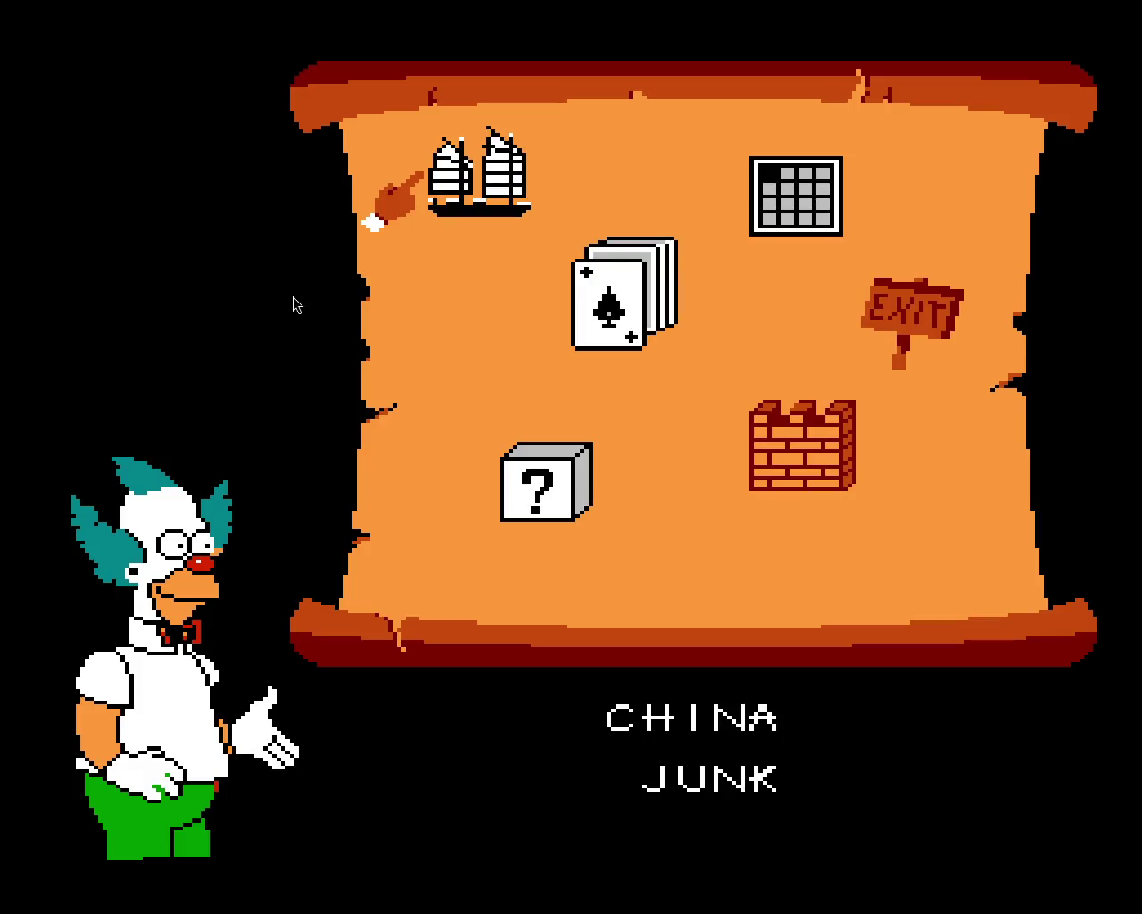
key("Return")
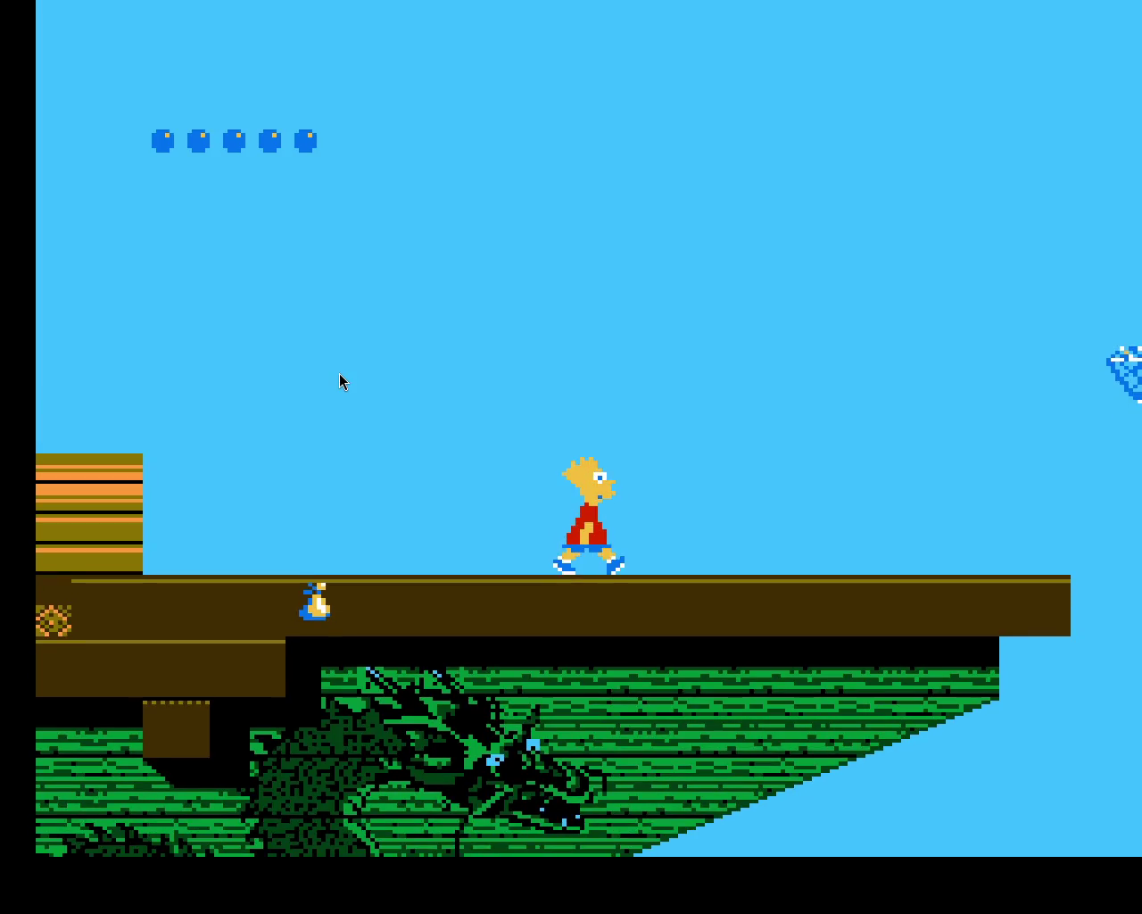
Step: Run and jump Bart along the deck, grabbing the diamond and bag and reaching the sail
key("Right")
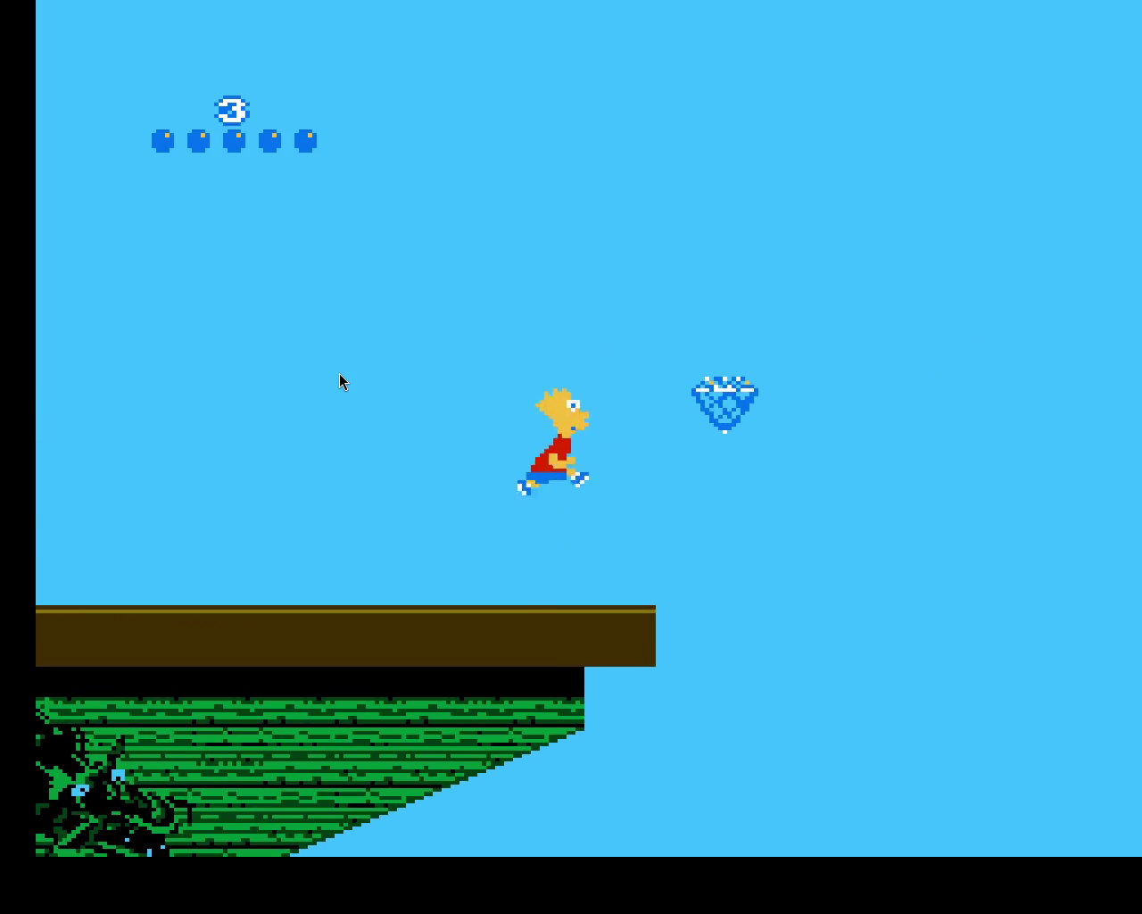
key("f")
key("Left")
key("f")
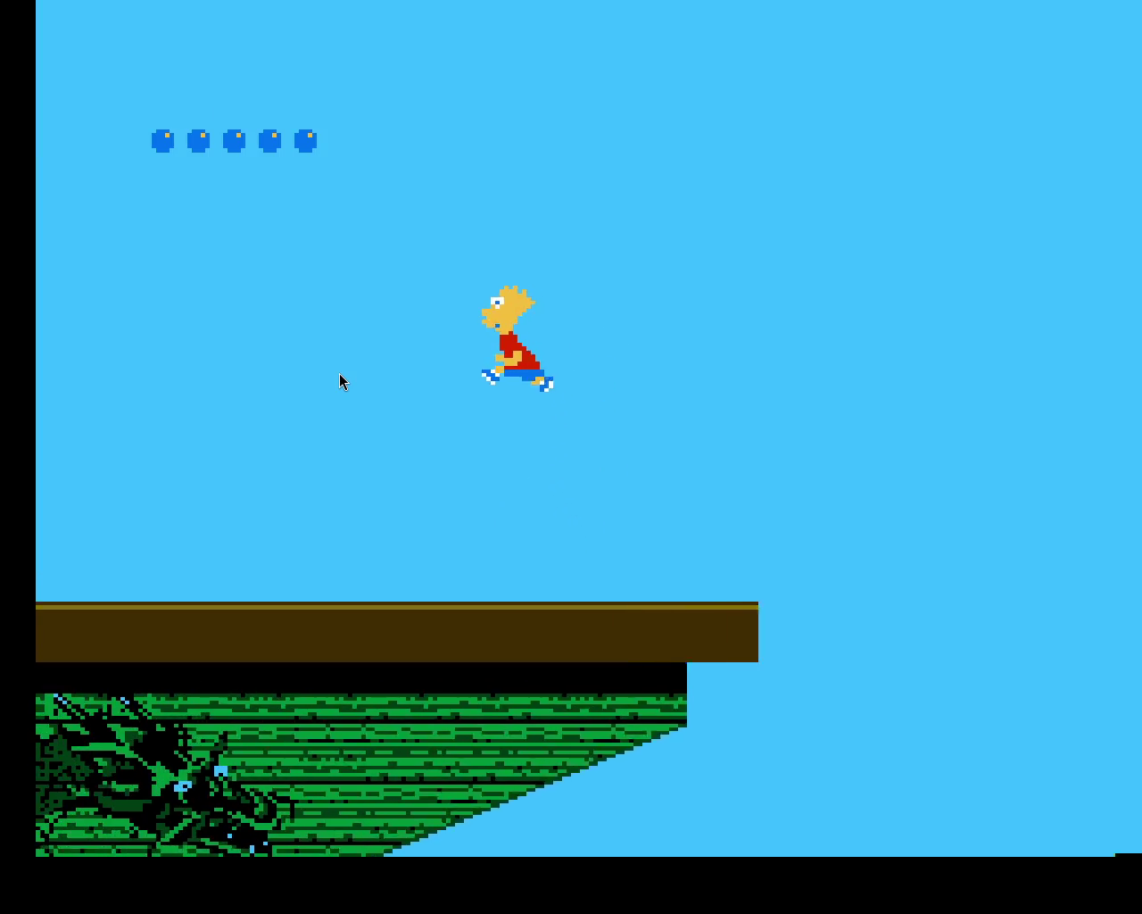
key("Left")
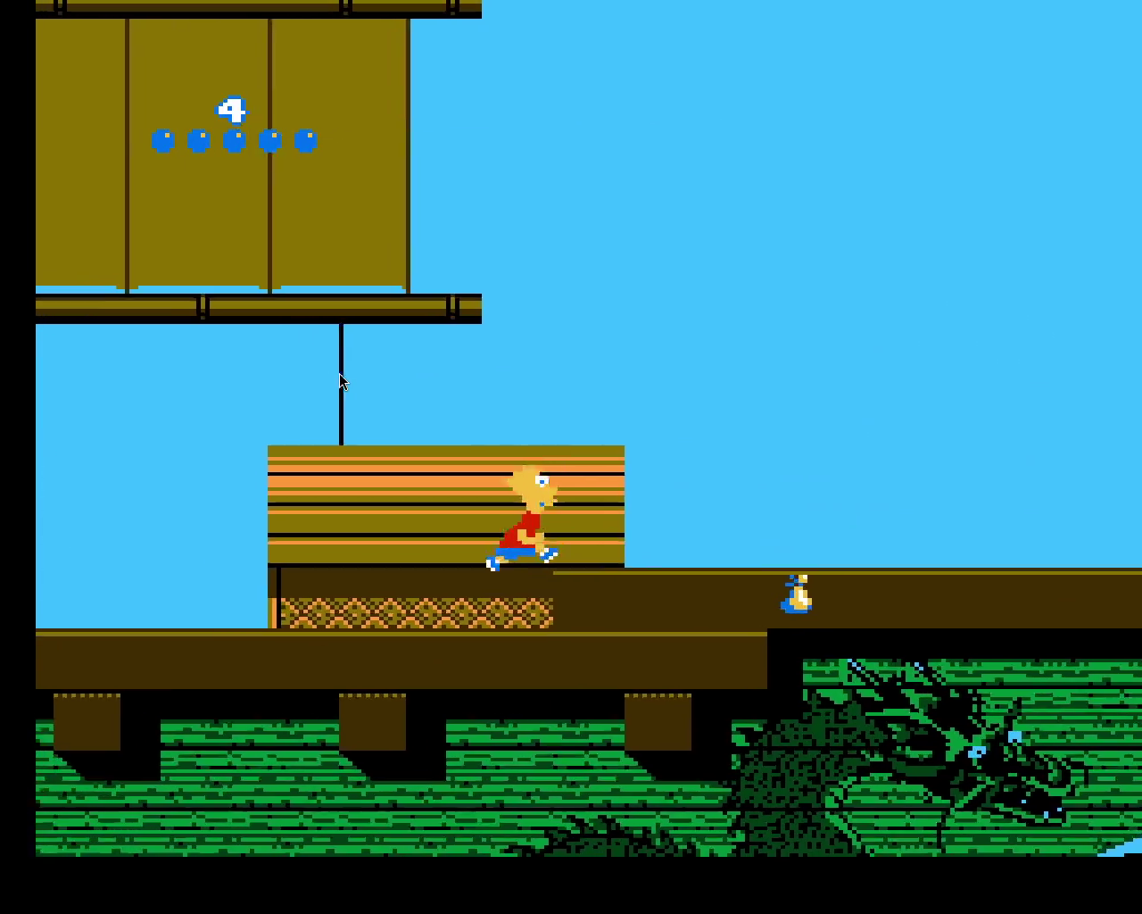
key("Right")
key("Right")
key("f")
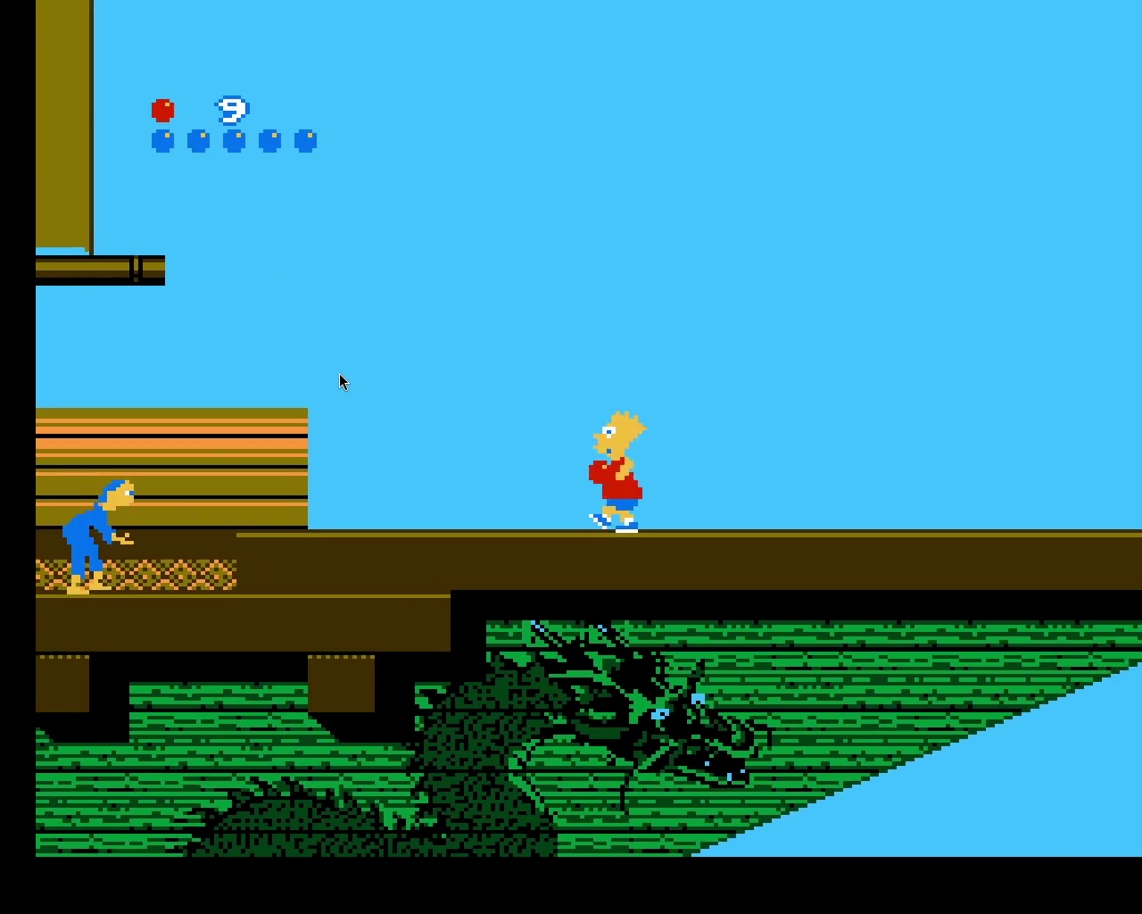
key("Left")
key("f")
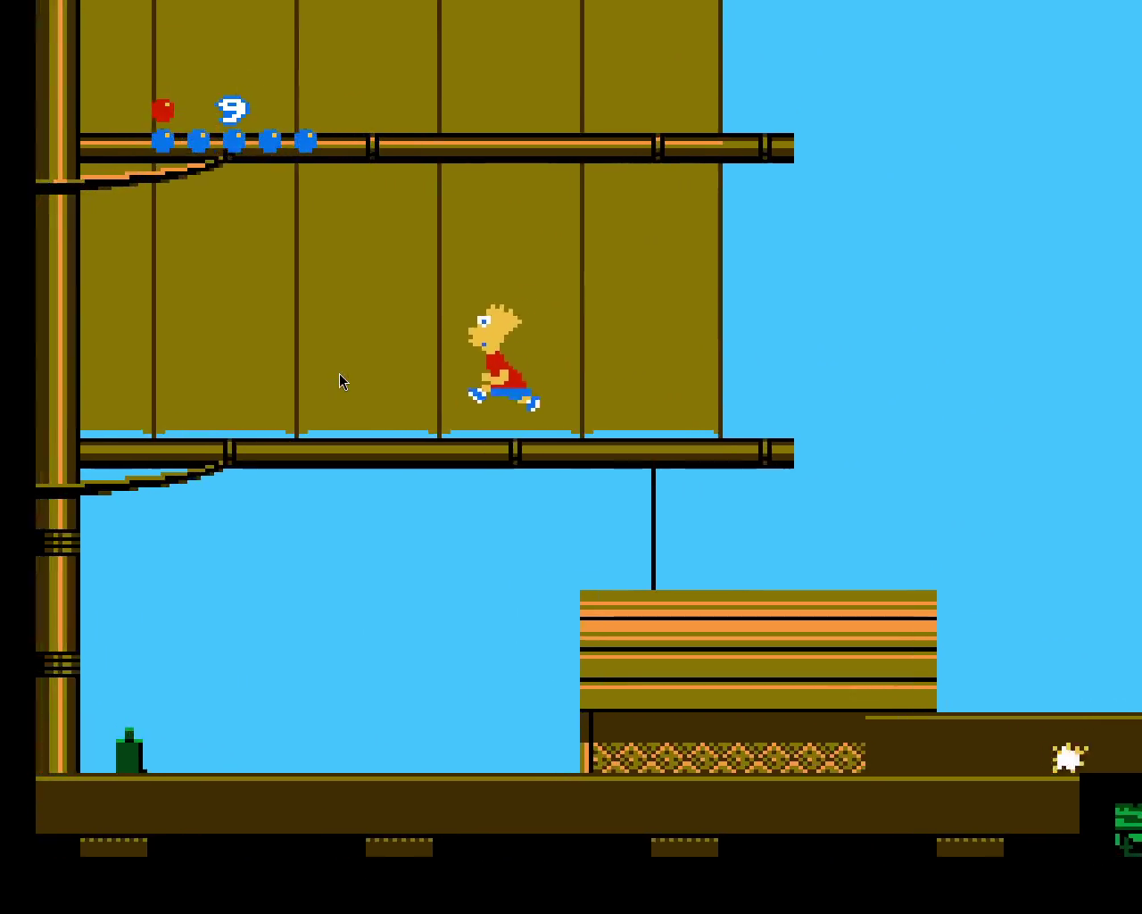
key("Left")
key("Left")
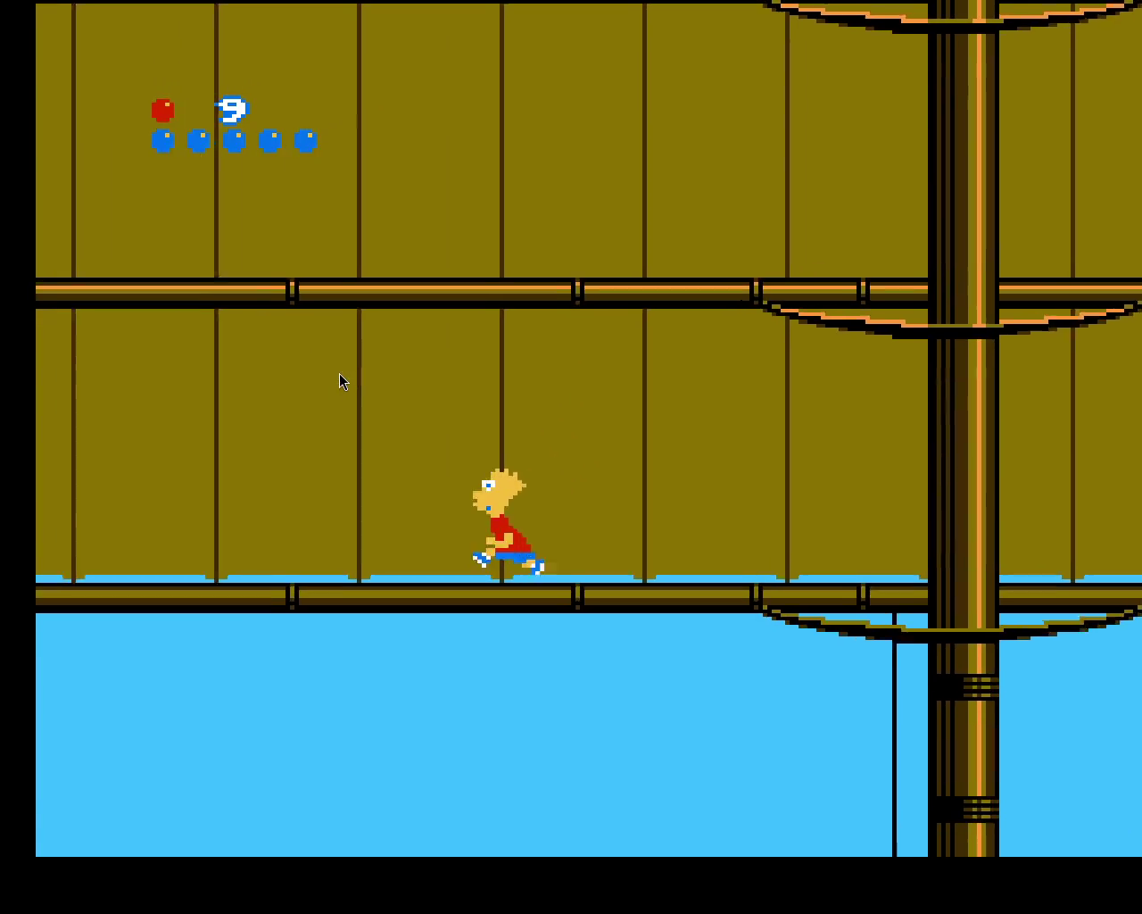
key("x")
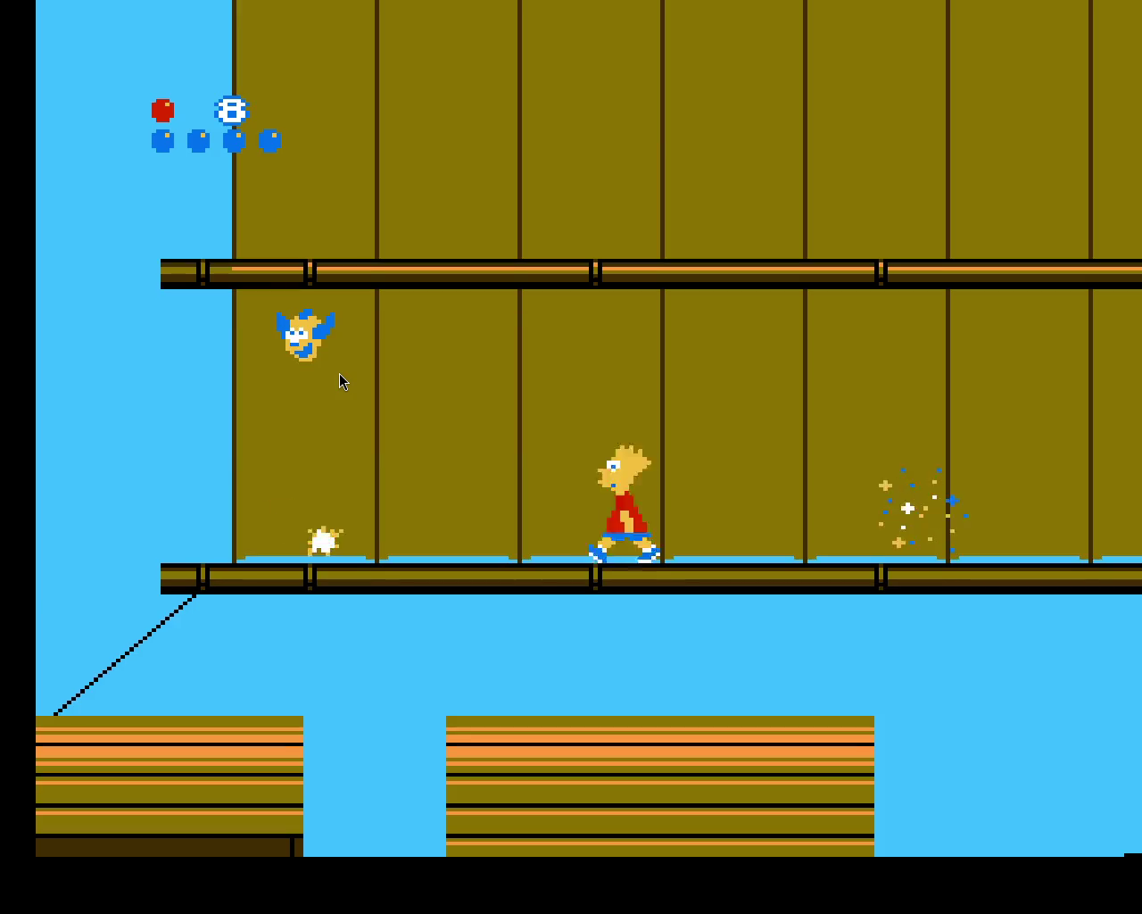
Step: After respawning, climb the mast, reach the MAP sign, and select the Great Wall level
key("Left")
key("Left")
key("x")
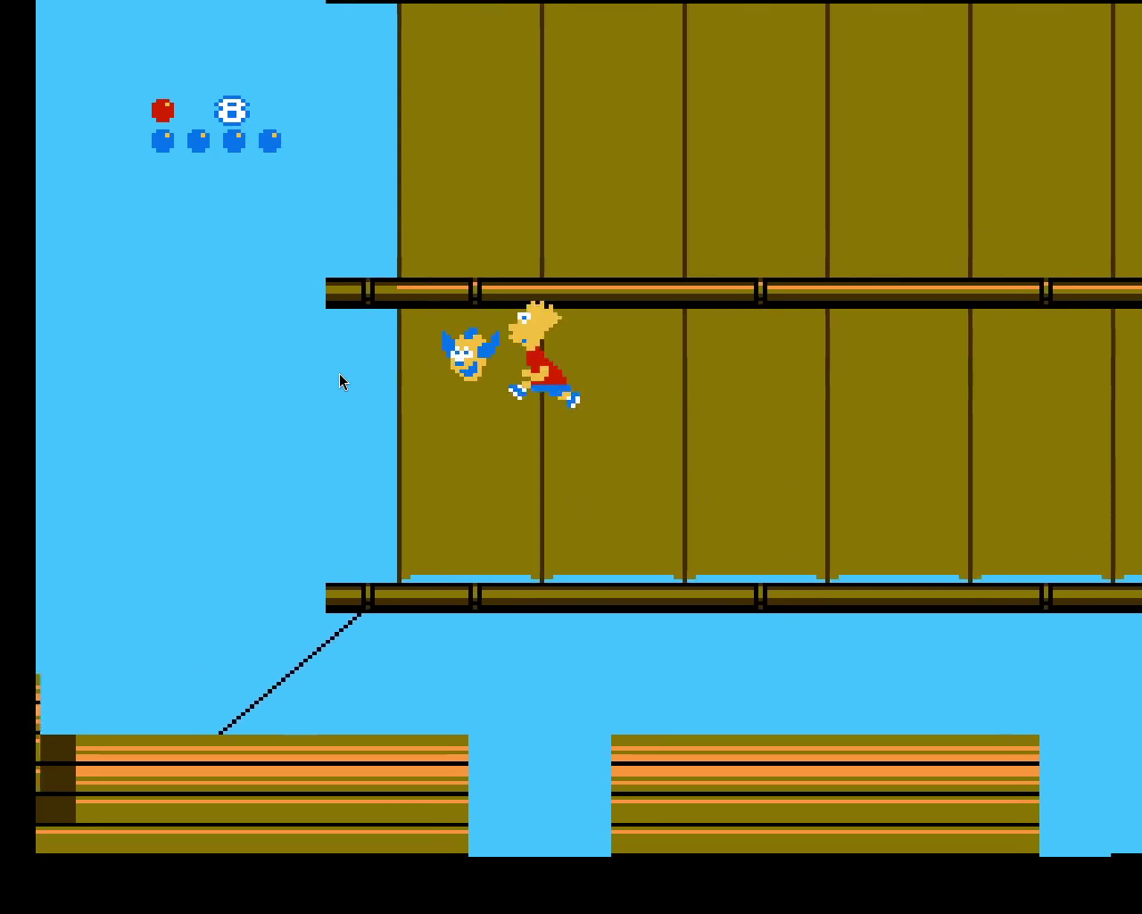
key("Left")
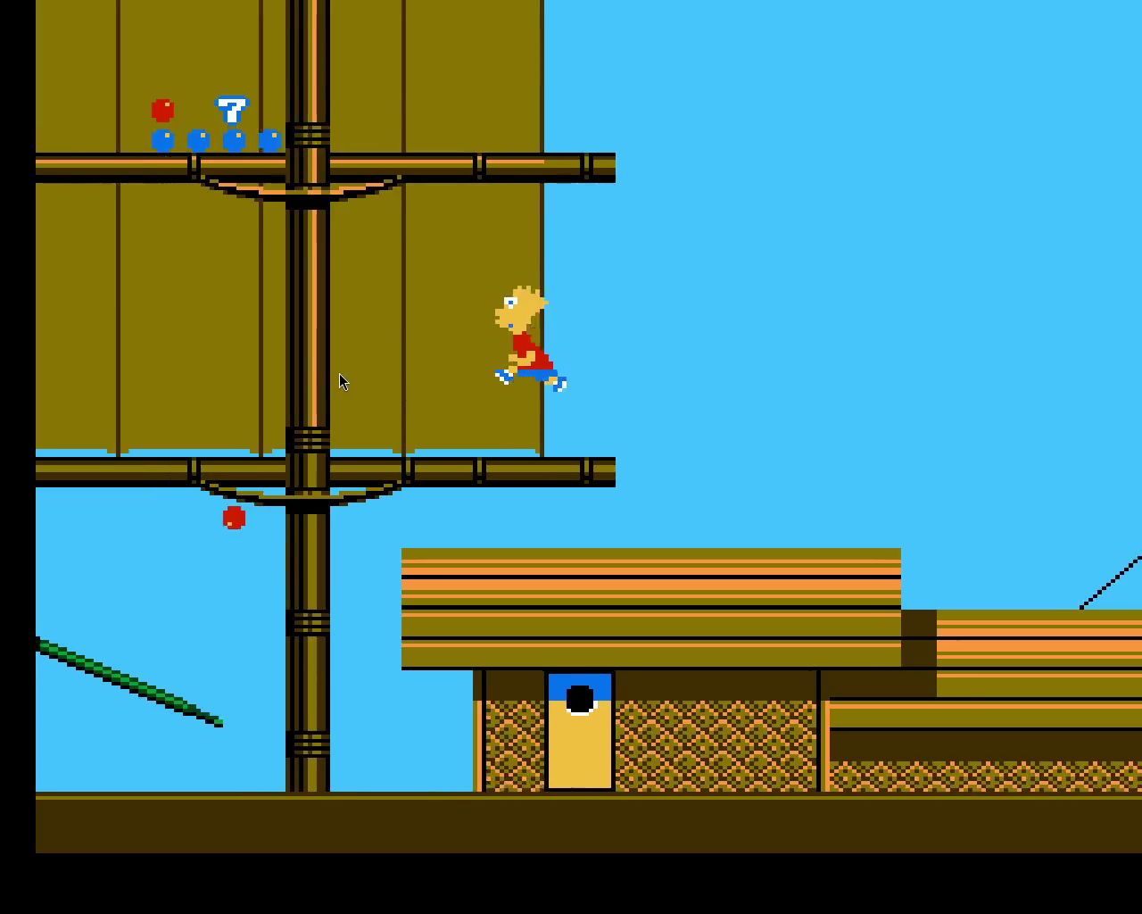
key("Up")
key("Up")
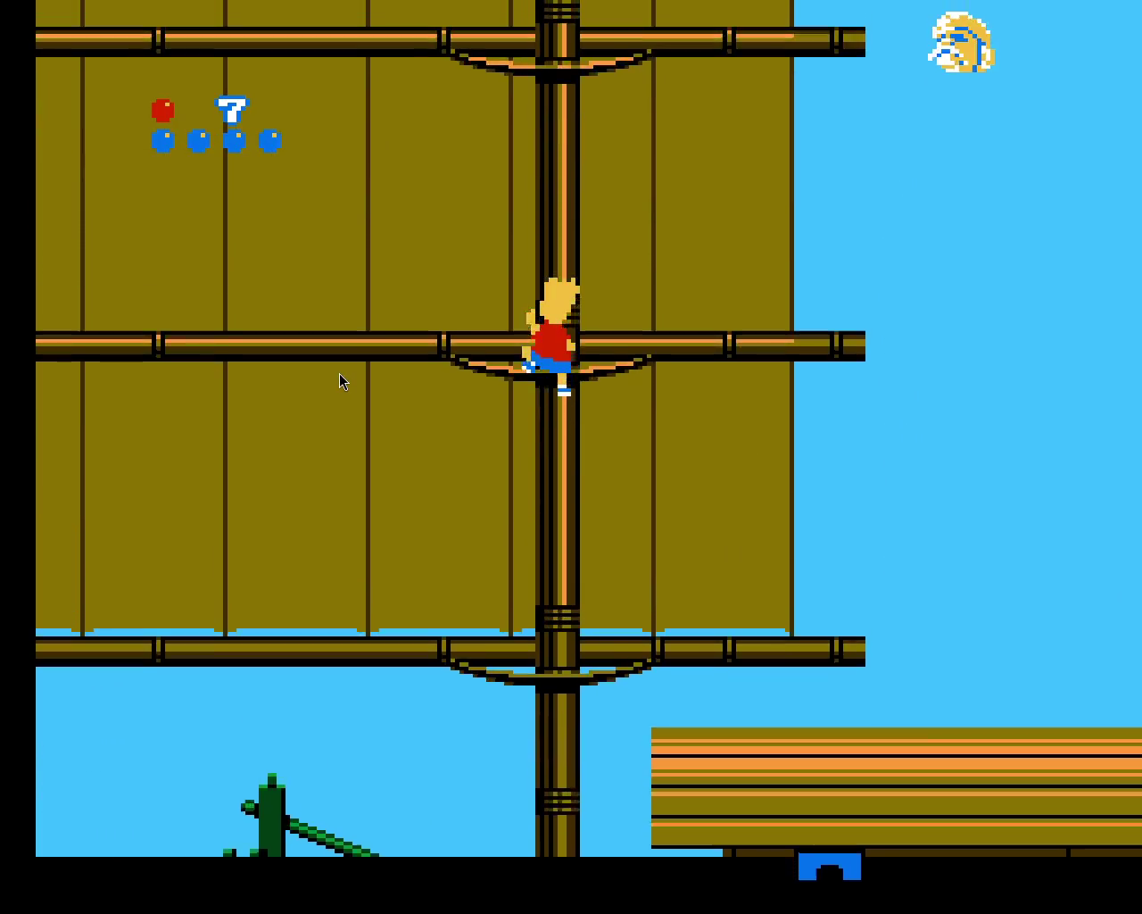
key("Up")
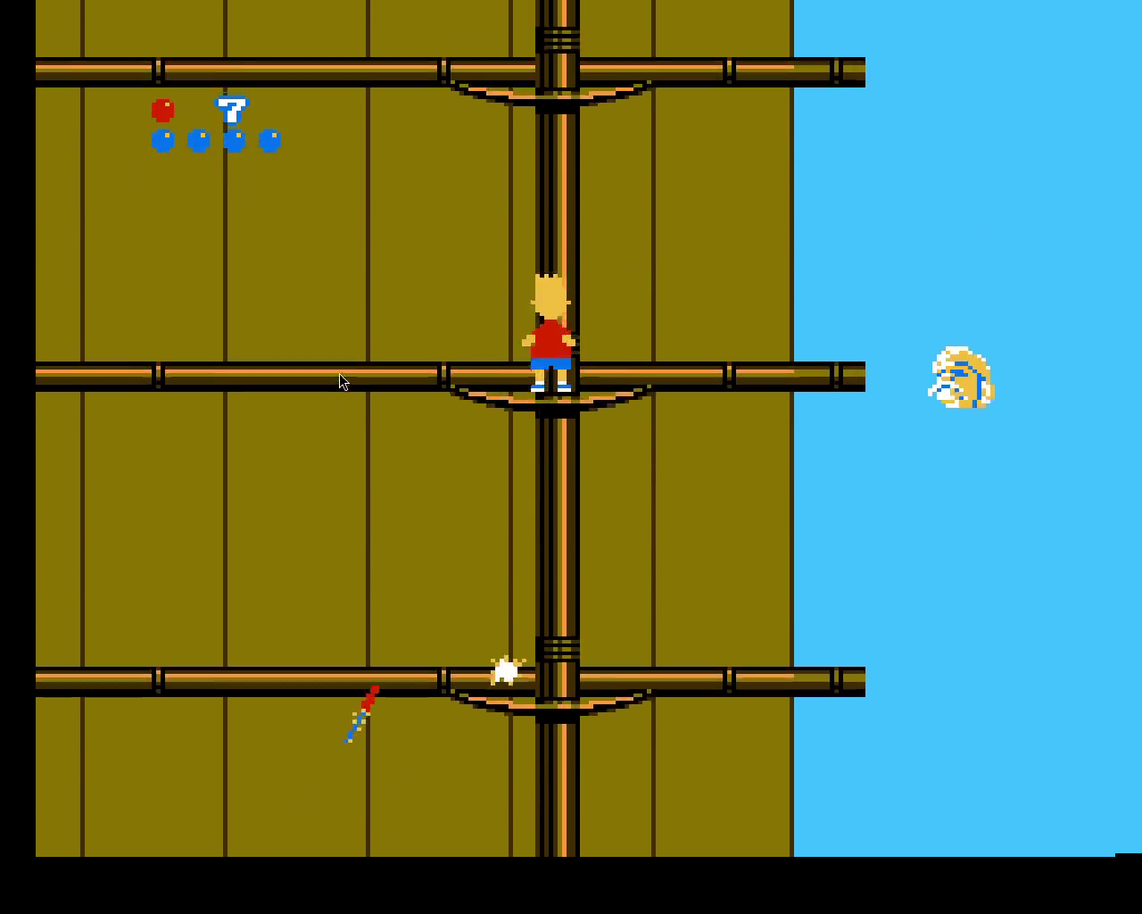
key("Up")
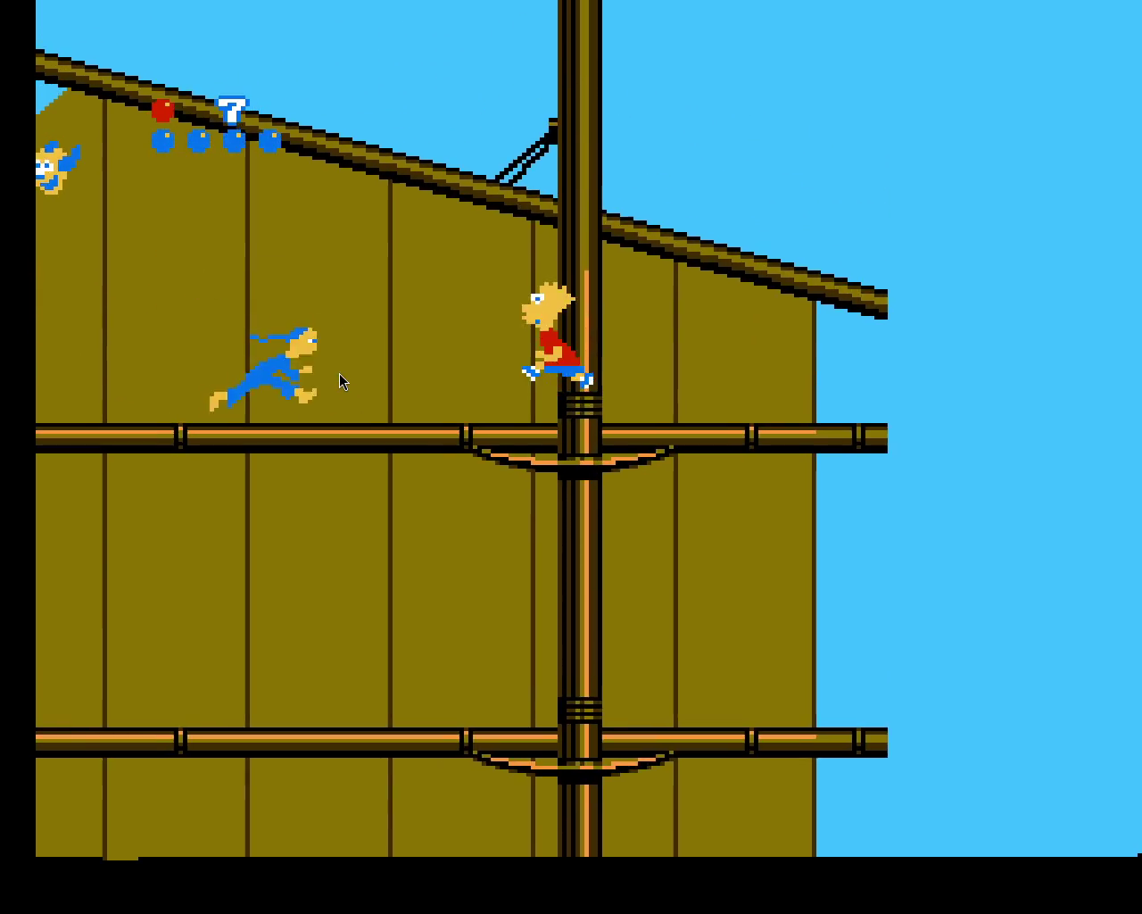
key("Left")
key("Left")
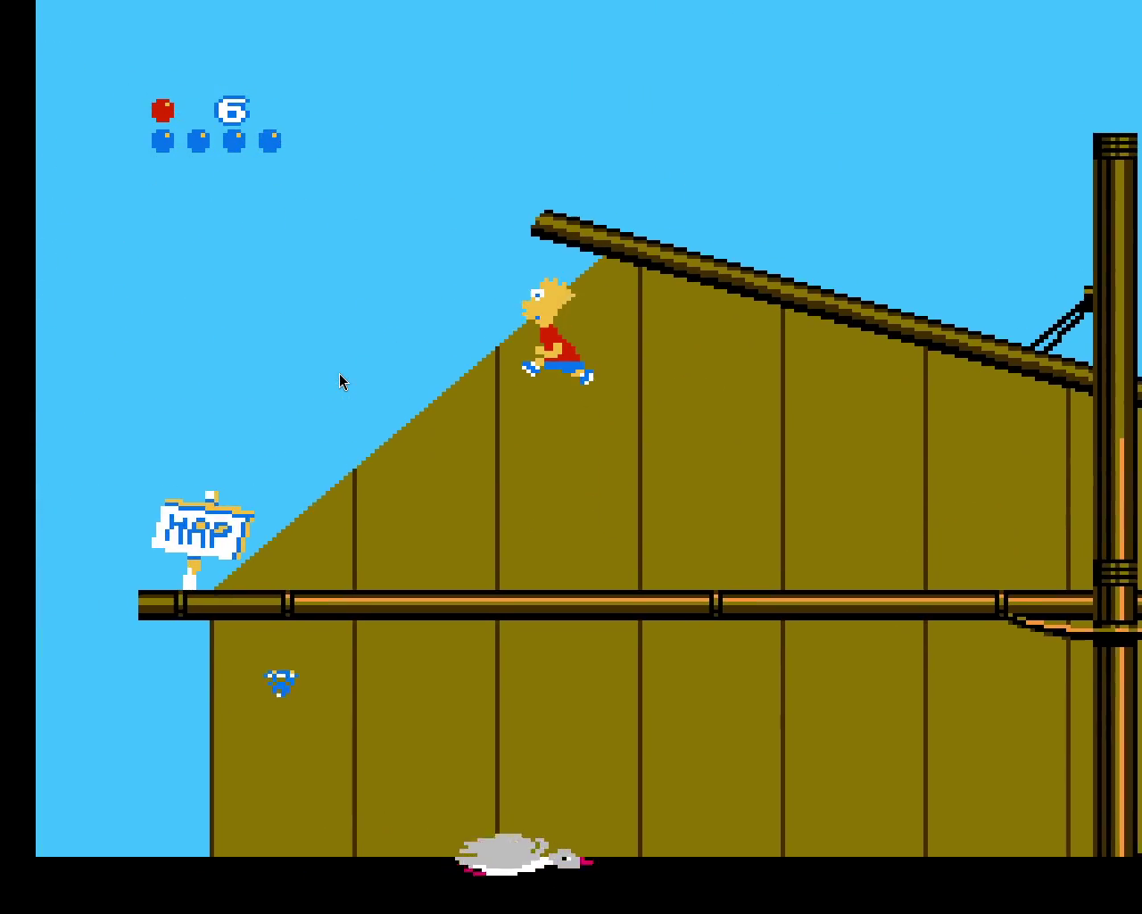
key("Down")
key("Down")
key("Return")
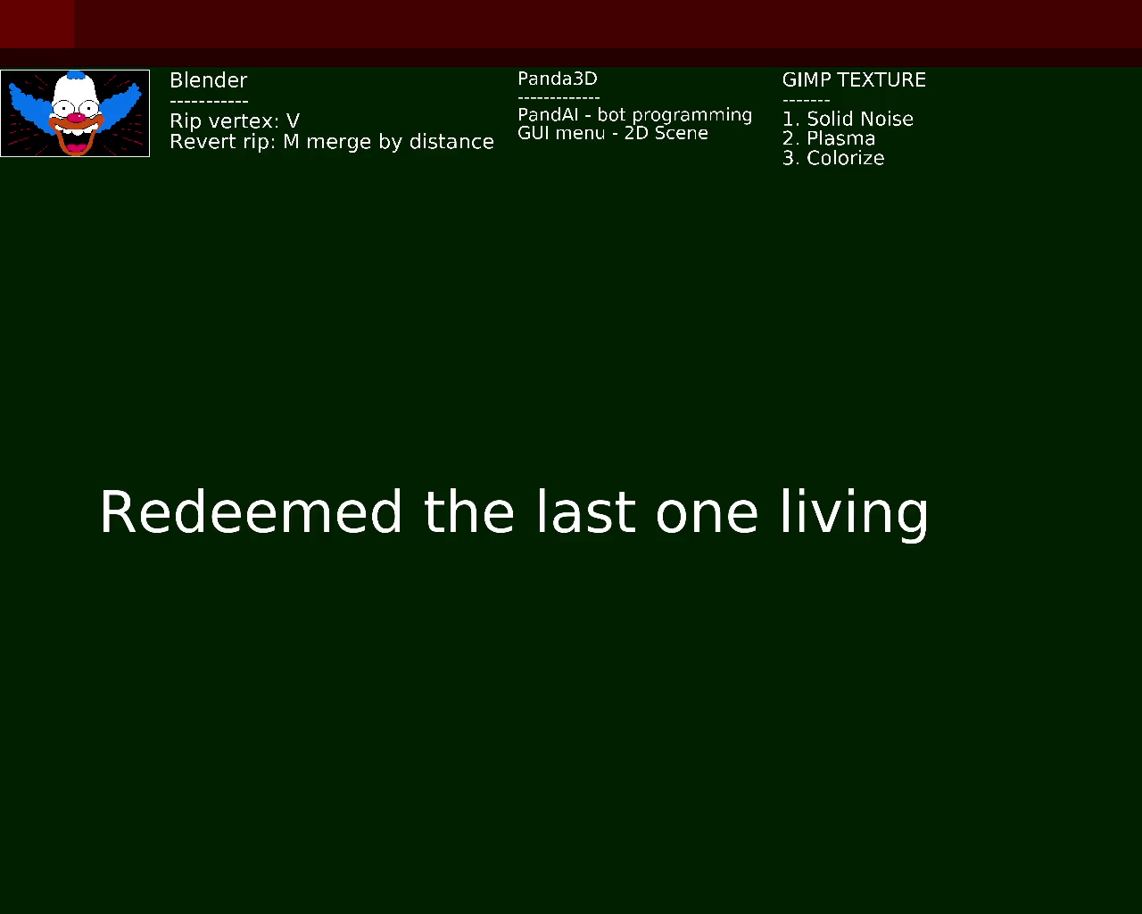
Step: Edit the caption to 'Redeem the last blue' by trimming 'Redeemed', adding 'blue', and removing 'living'
key("BackSpace")
key("BackSpace")
key("BackSpace")
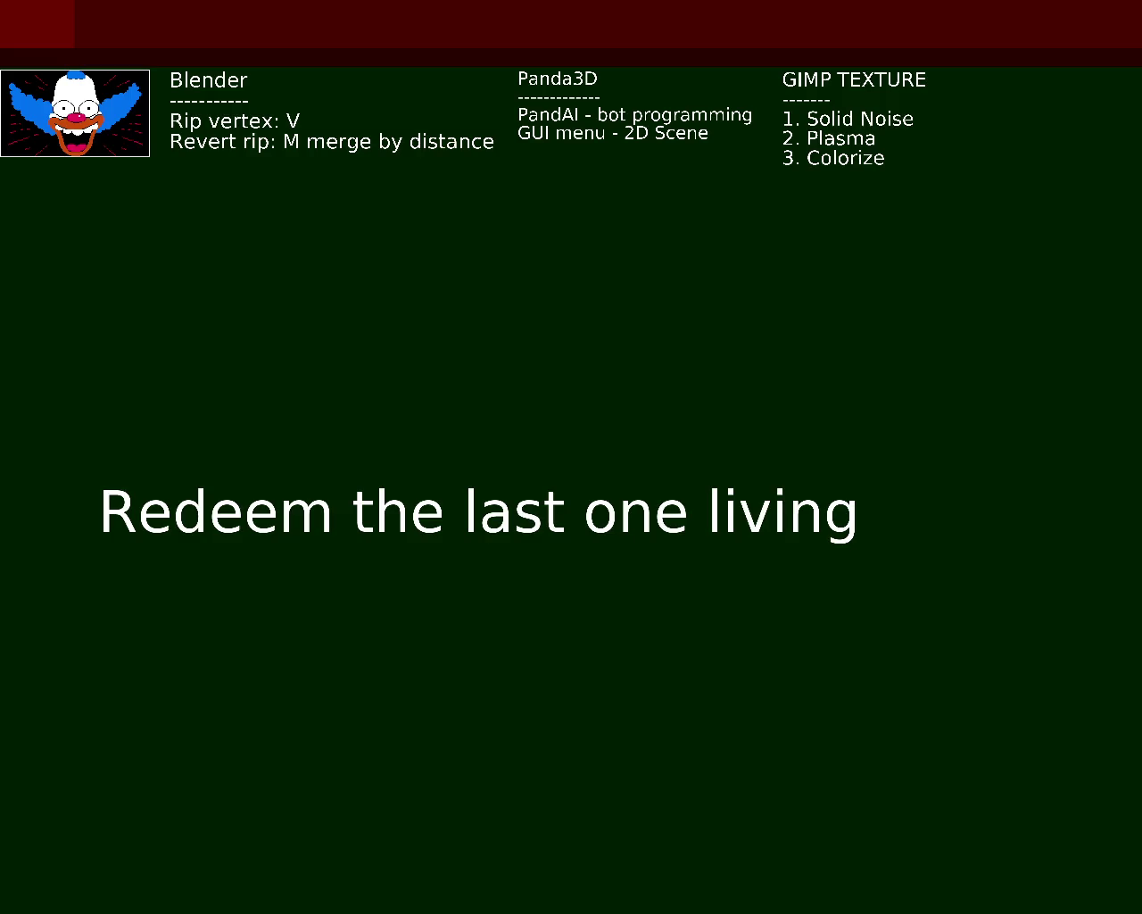
type("blue")
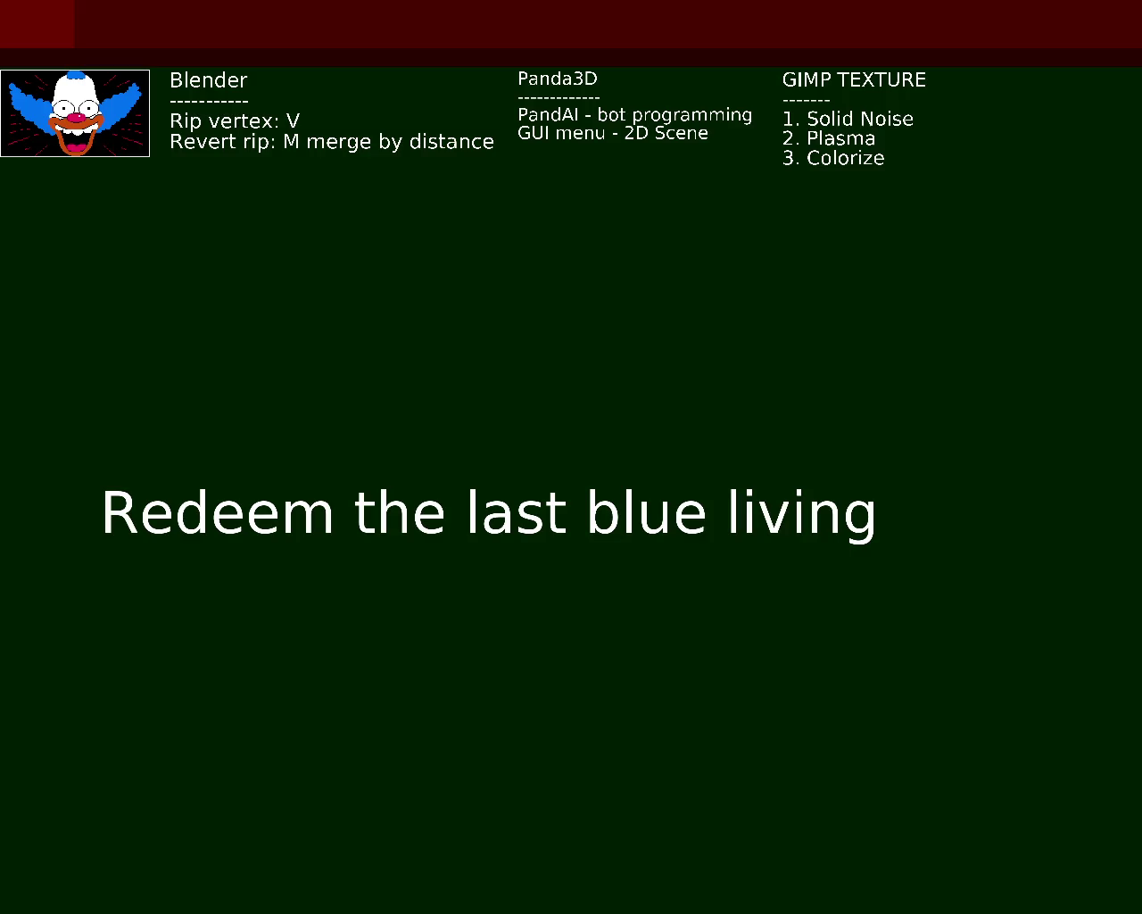
key("BackSpace")
key("BackSpace")
key("BackSpace")
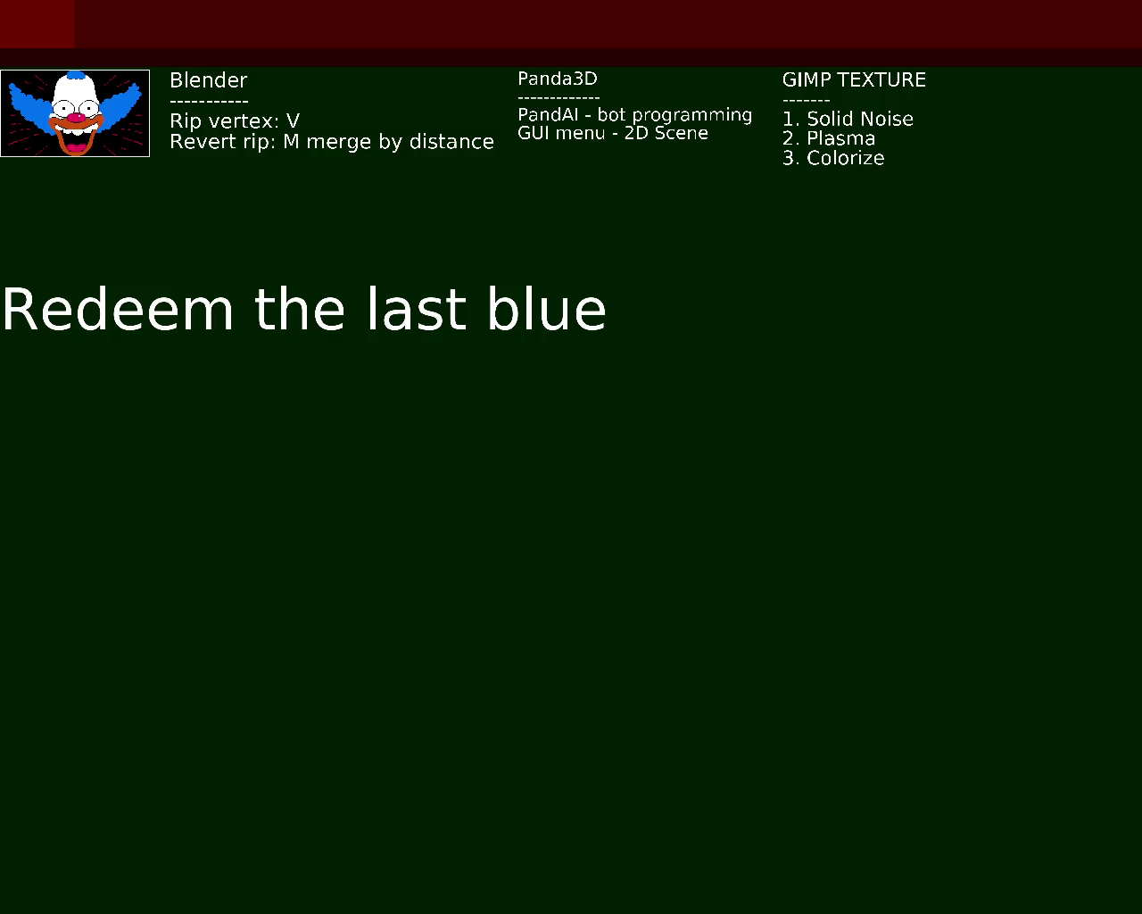
Step: Type 'living' back at the end so the caption reads 'Redeem the last blue living'
type(" livin")
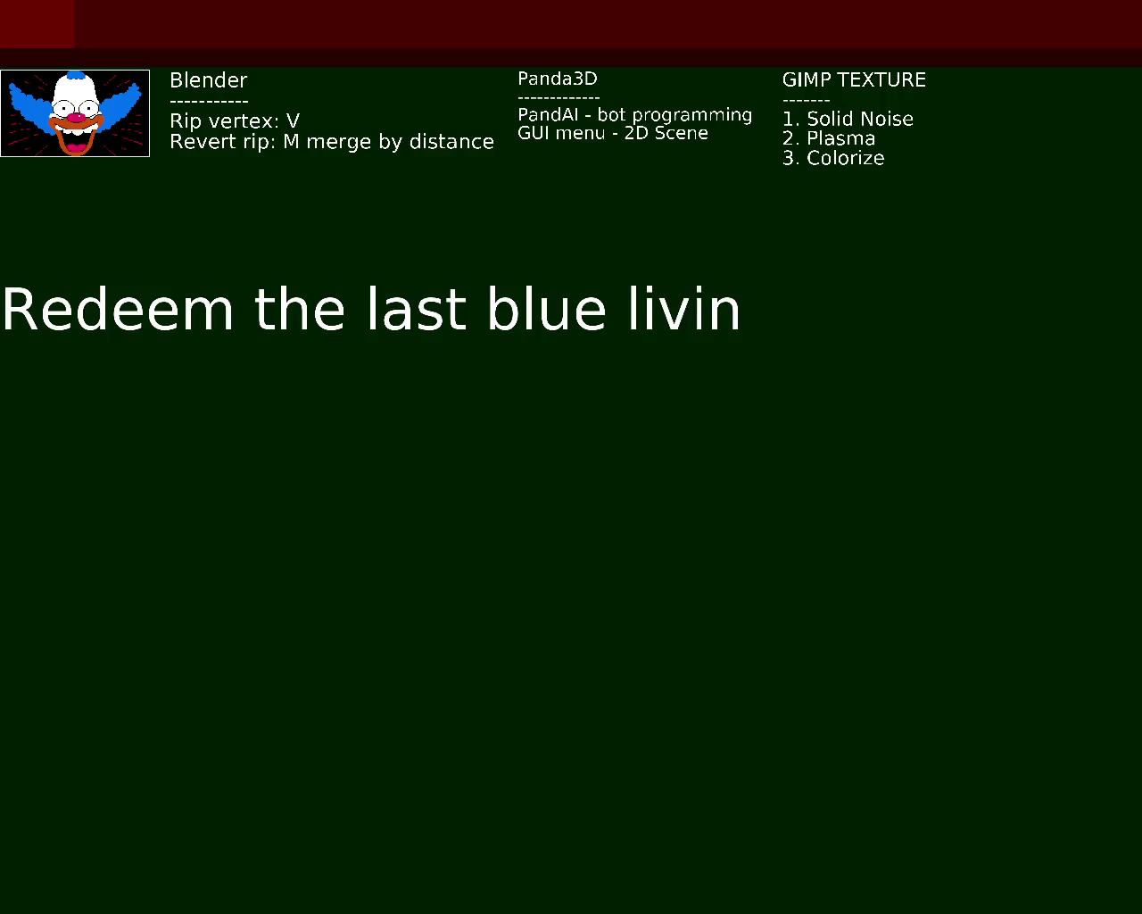
type("g")
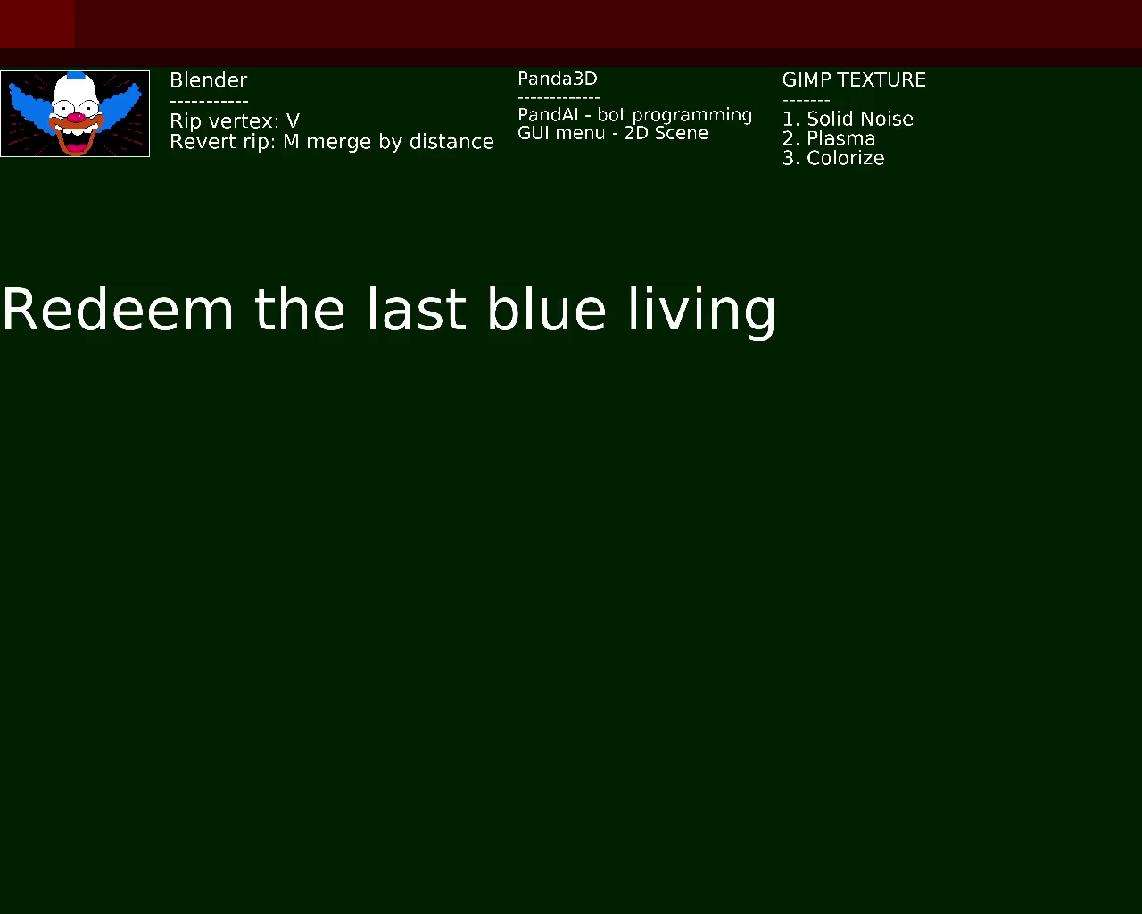
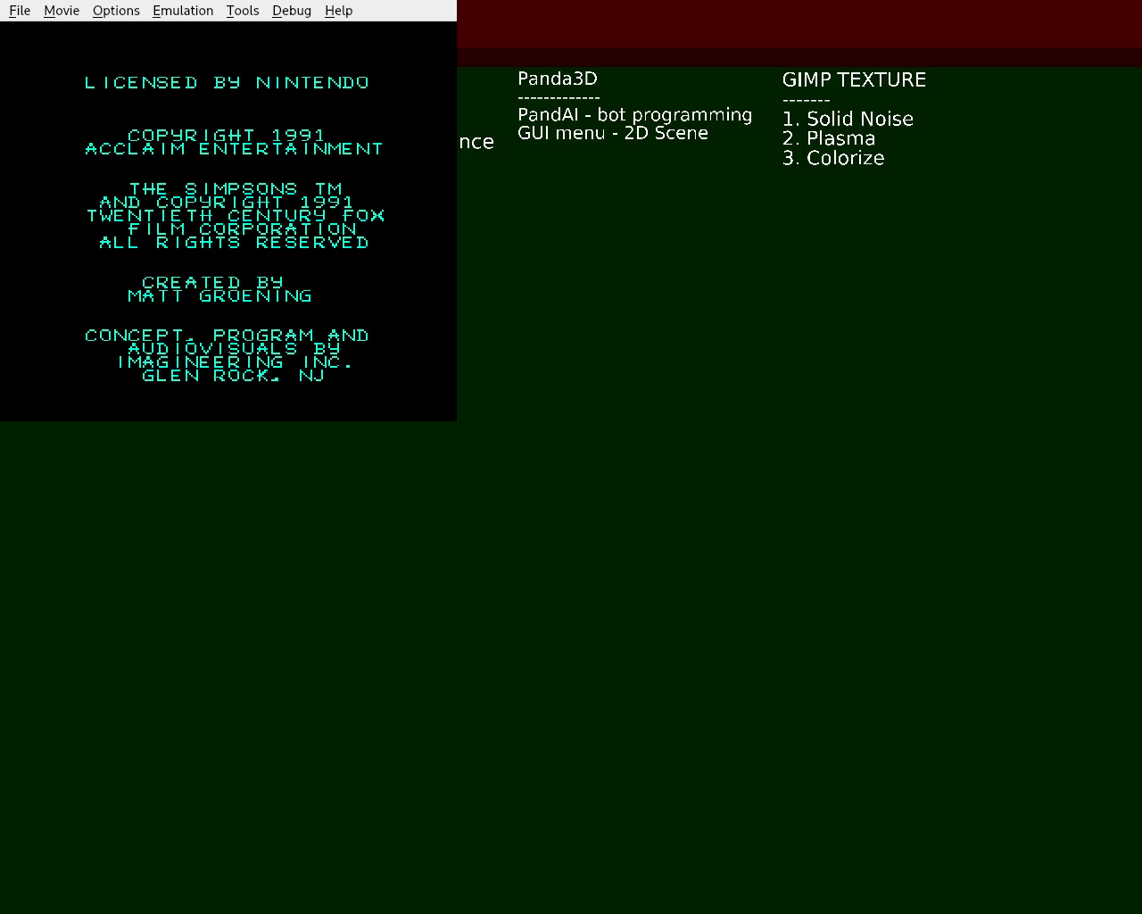
Step: Switch the FCEUX game window to fullscreen with Alt+Enter
key("alt+Return")
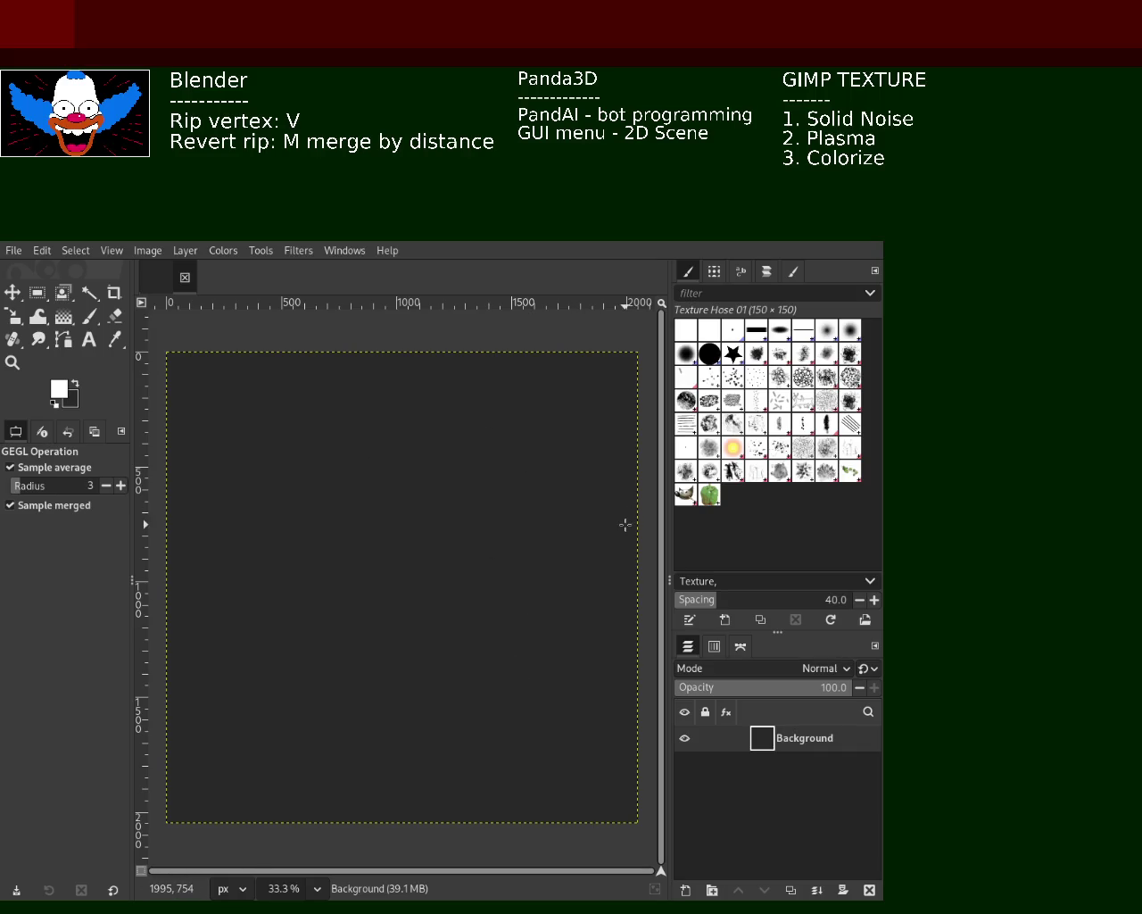
Step: Fill the Background layer with a soft grey Solid Noise texture
left_click(298, 251)
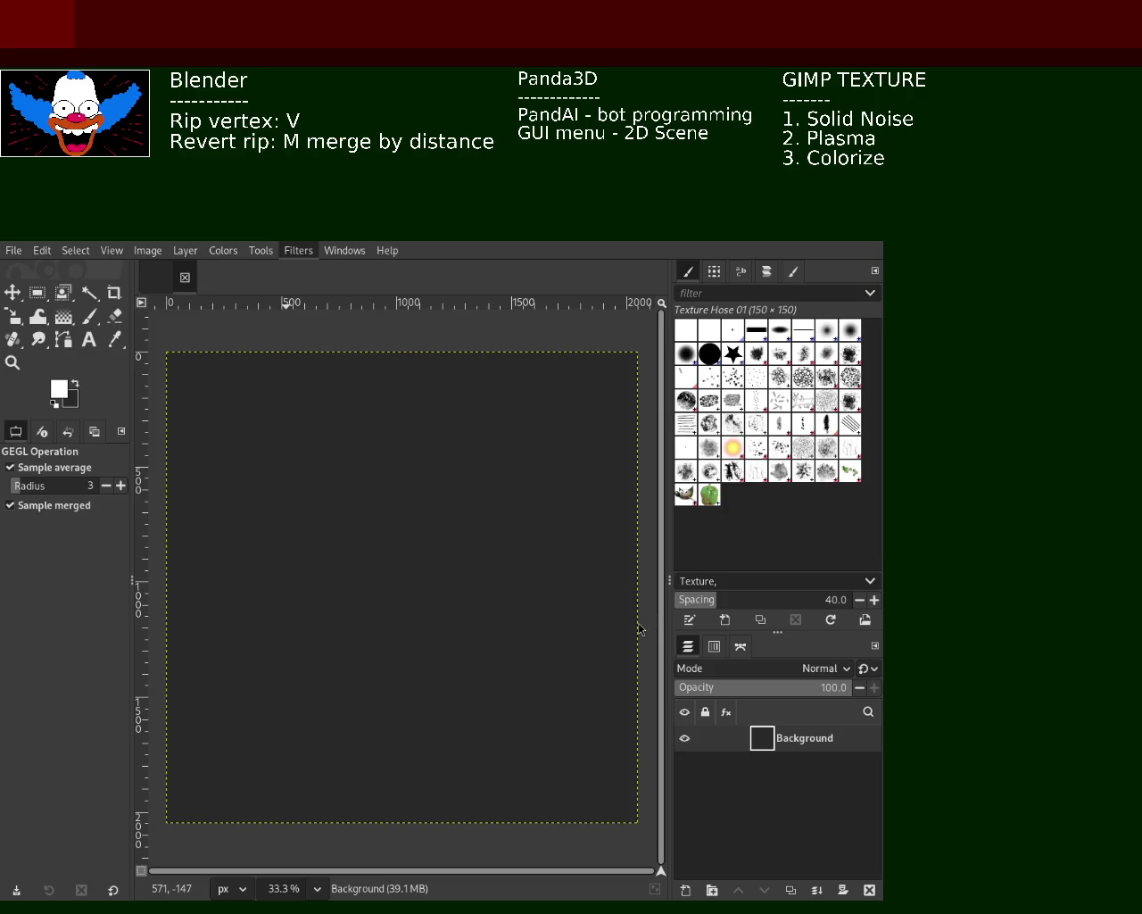
key("ctrl+f")
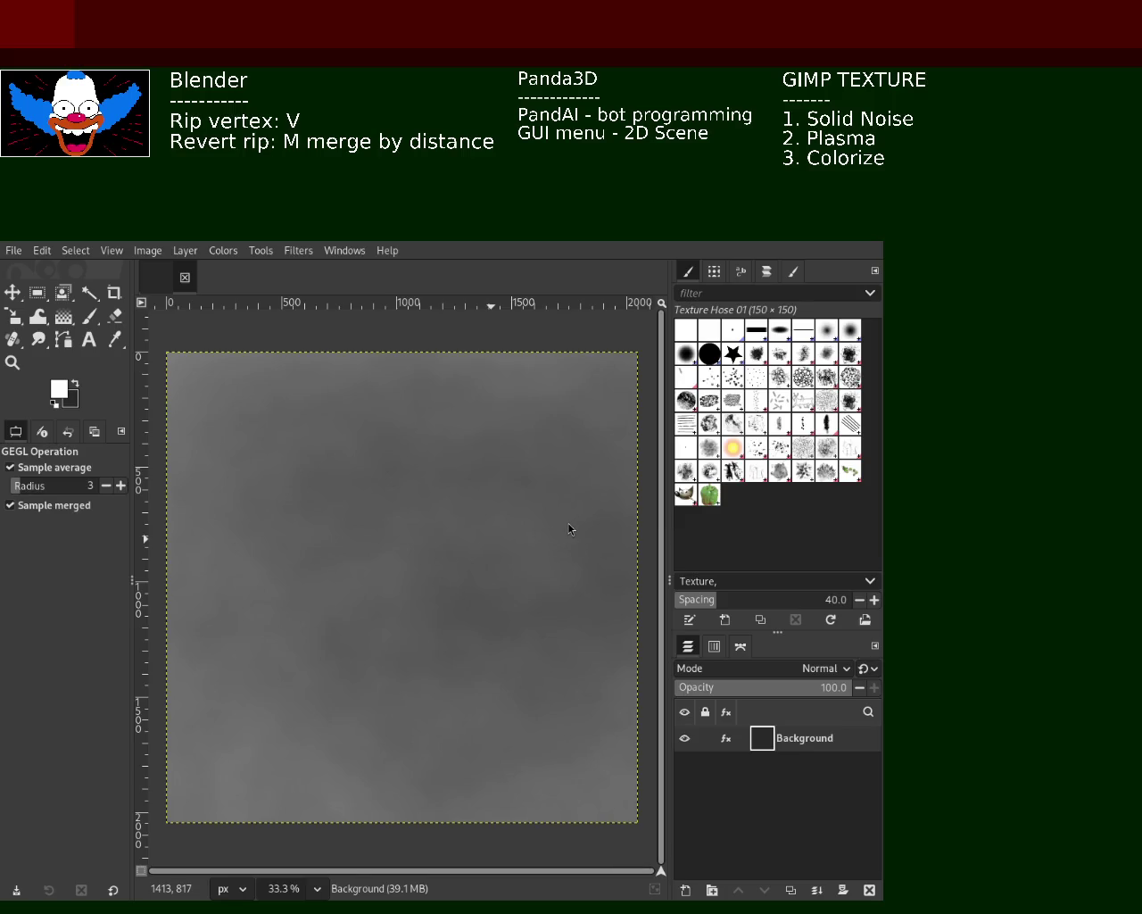
Step: Commit the solid noise, try a colourful Plasma render, then revert it to grey
key("ctrl+z")
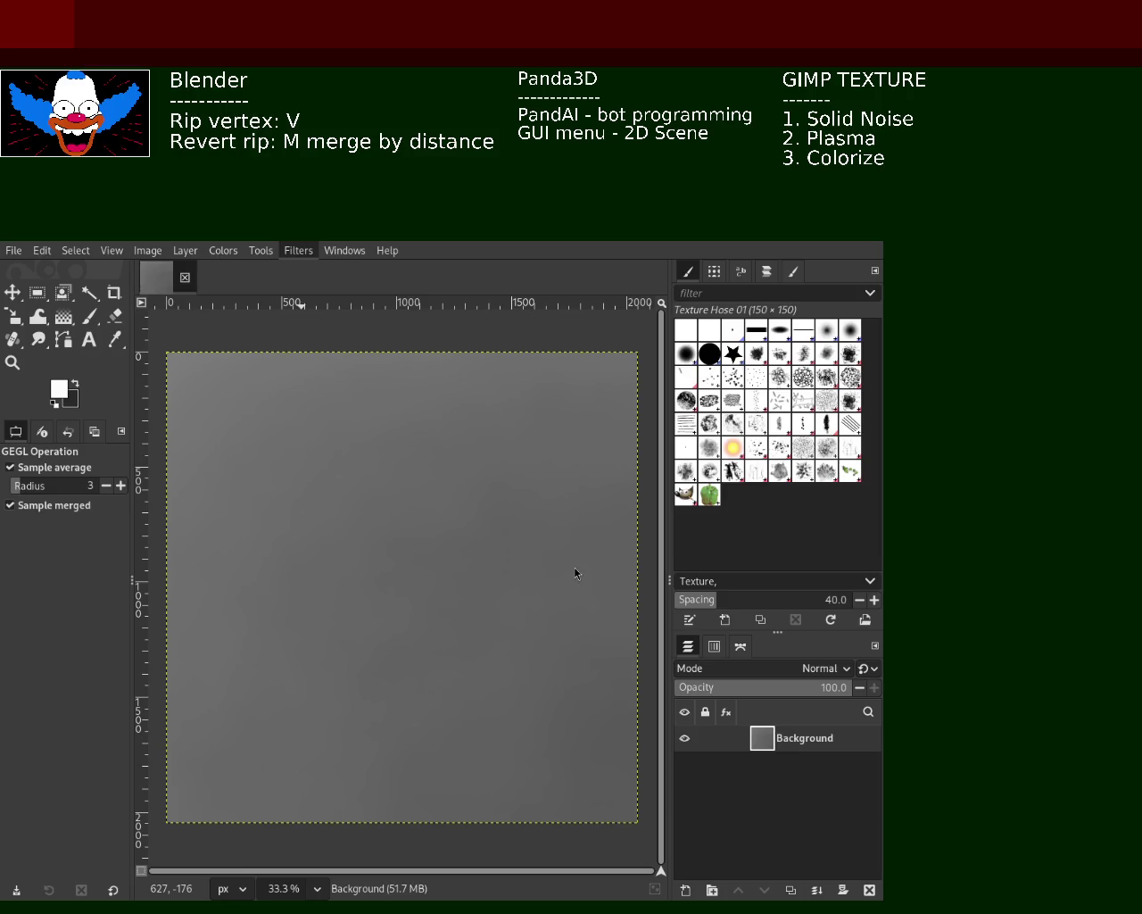
left_click(684, 614)
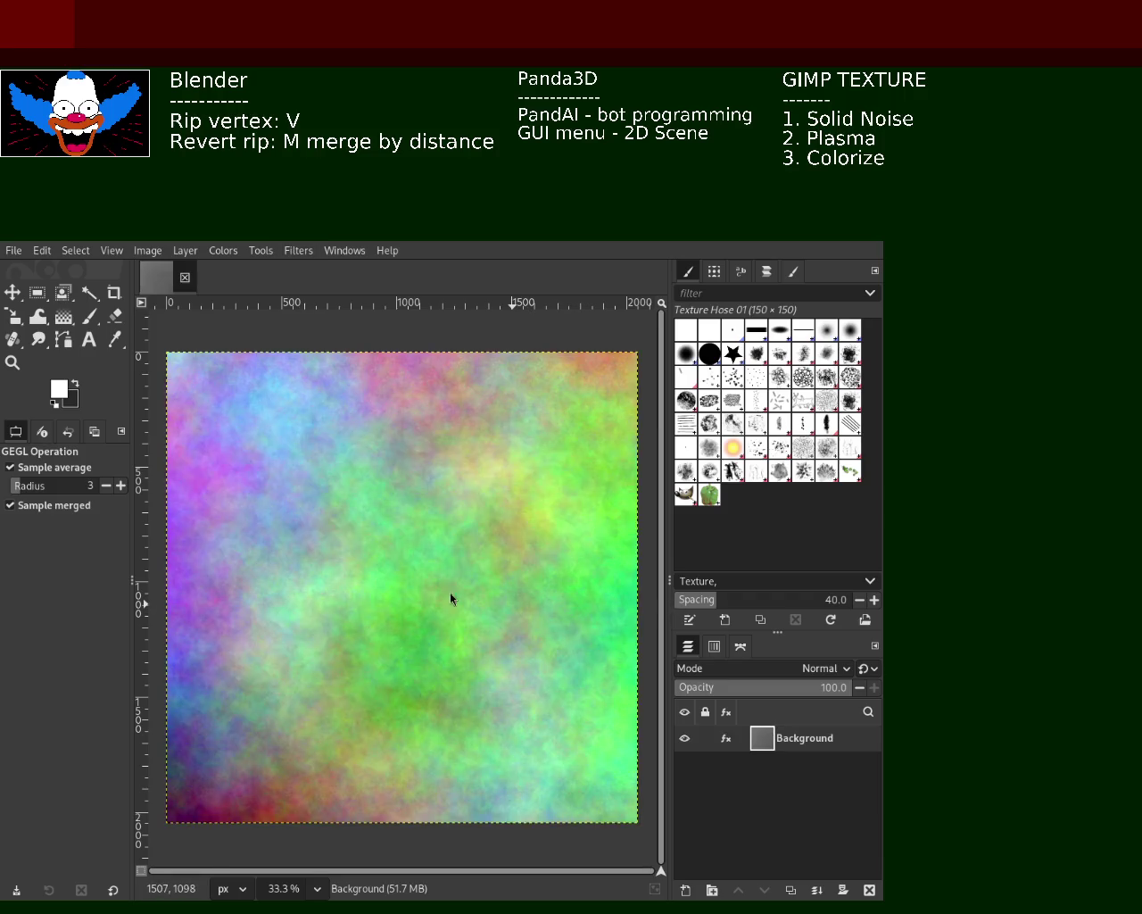
key("ctrl+z")
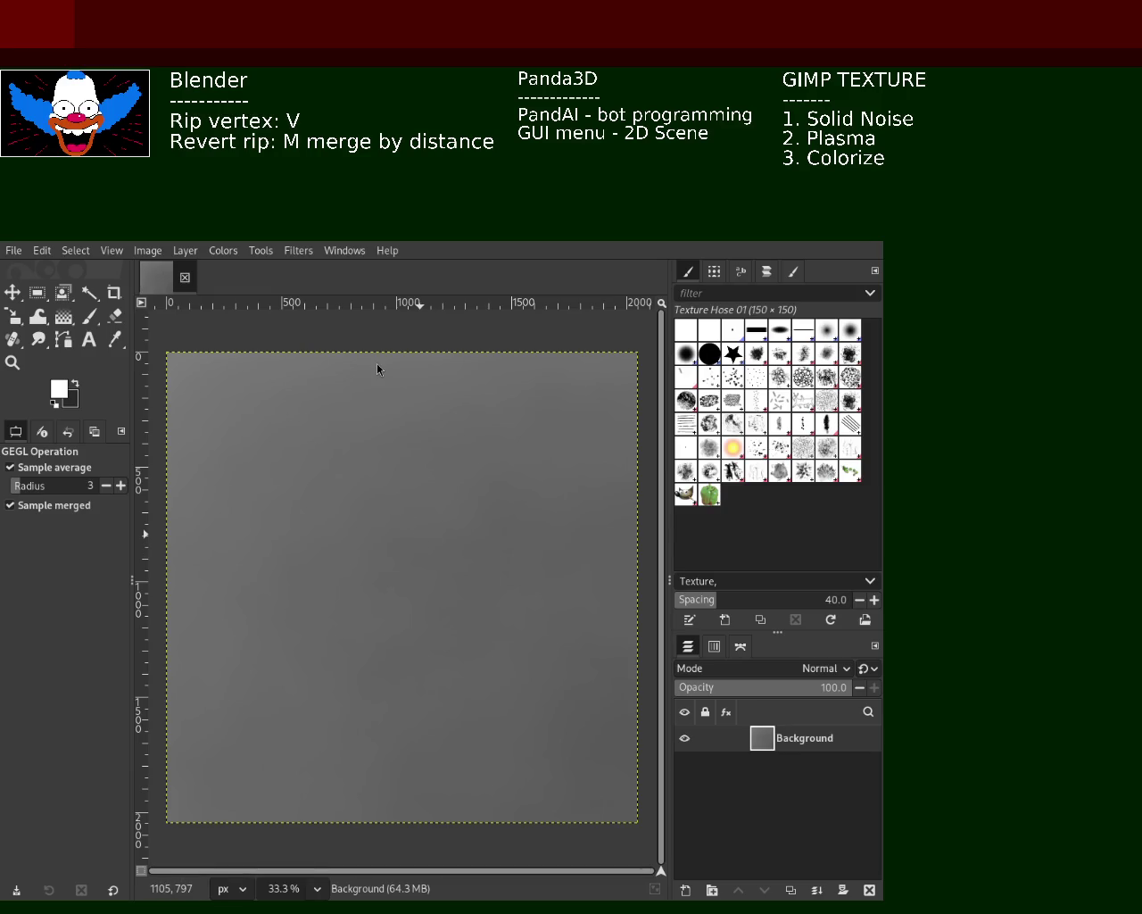
Step: Zoom in and out to inspect the grey texture up close
left_click(17, 368)
left_click(222, 459)
left_click(275, 475)
left_click(272, 471)
left_click(272, 471)
left_click(273, 472)
left_click(272, 472)
left_click(272, 471)
left_click(272, 471)
left_click(272, 471)
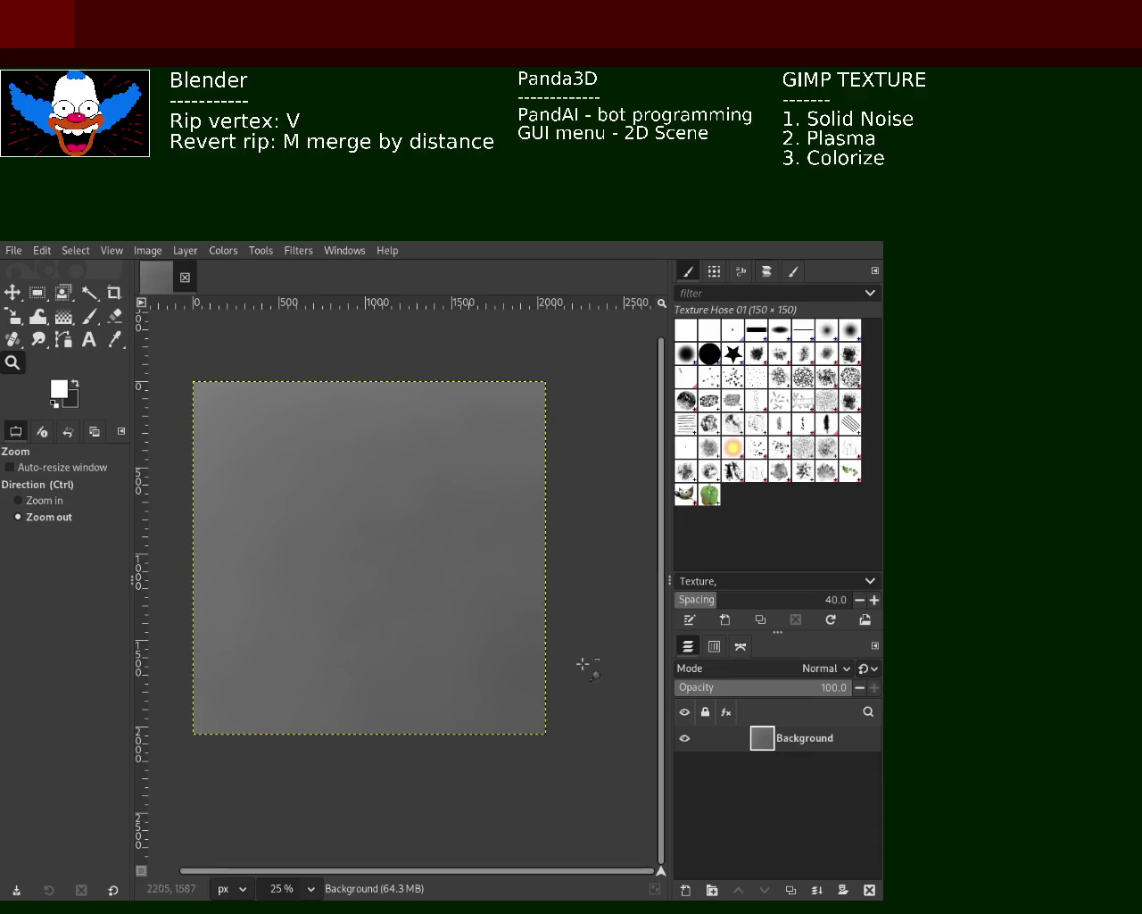
left_click(357, 560, "ctrl")
left_click(354, 558, "ctrl")
left_click(355, 558)
left_click(355, 558)
left_click(355, 558)
left_click(357, 557)
left_click(357, 557, "ctrl")
left_click(438, 541)
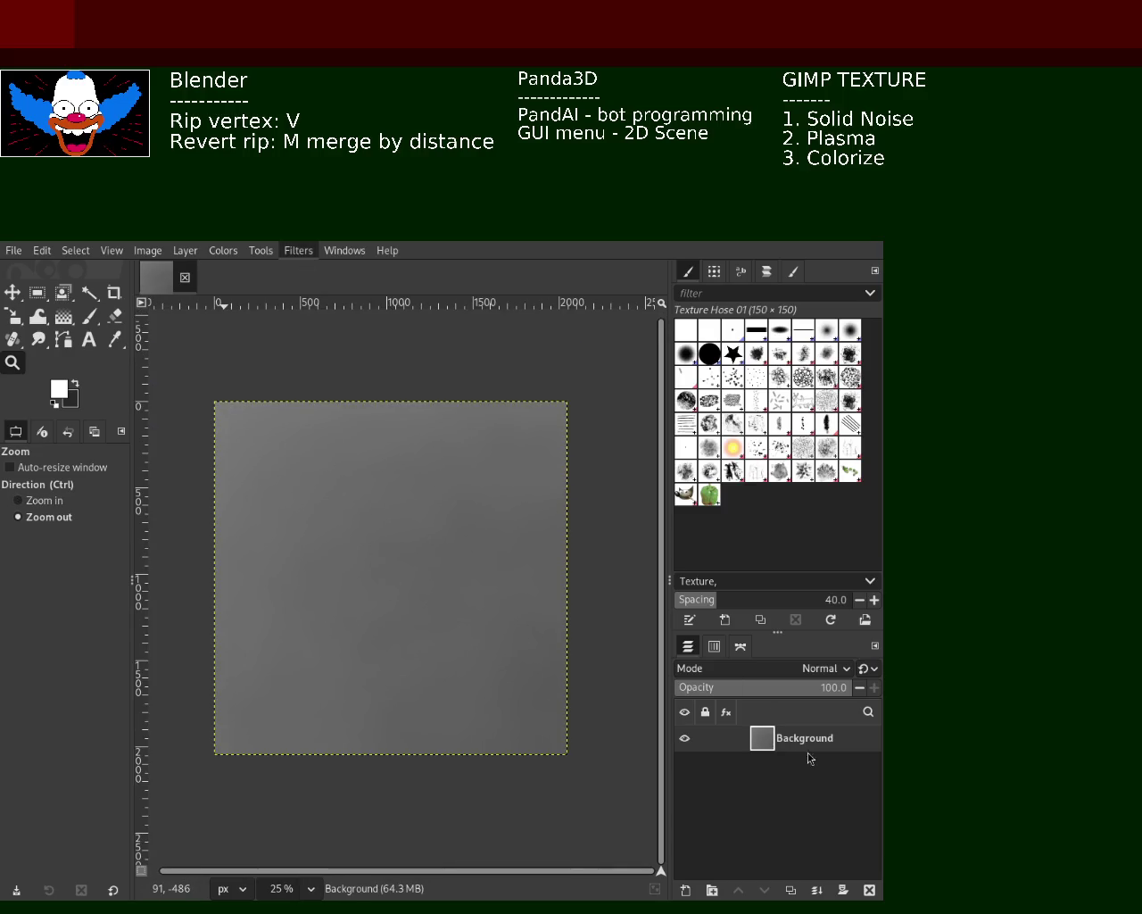
Step: Duplicate the texture layer twice and rename the top copy 'metallic'
key("ctrl+shift+d")
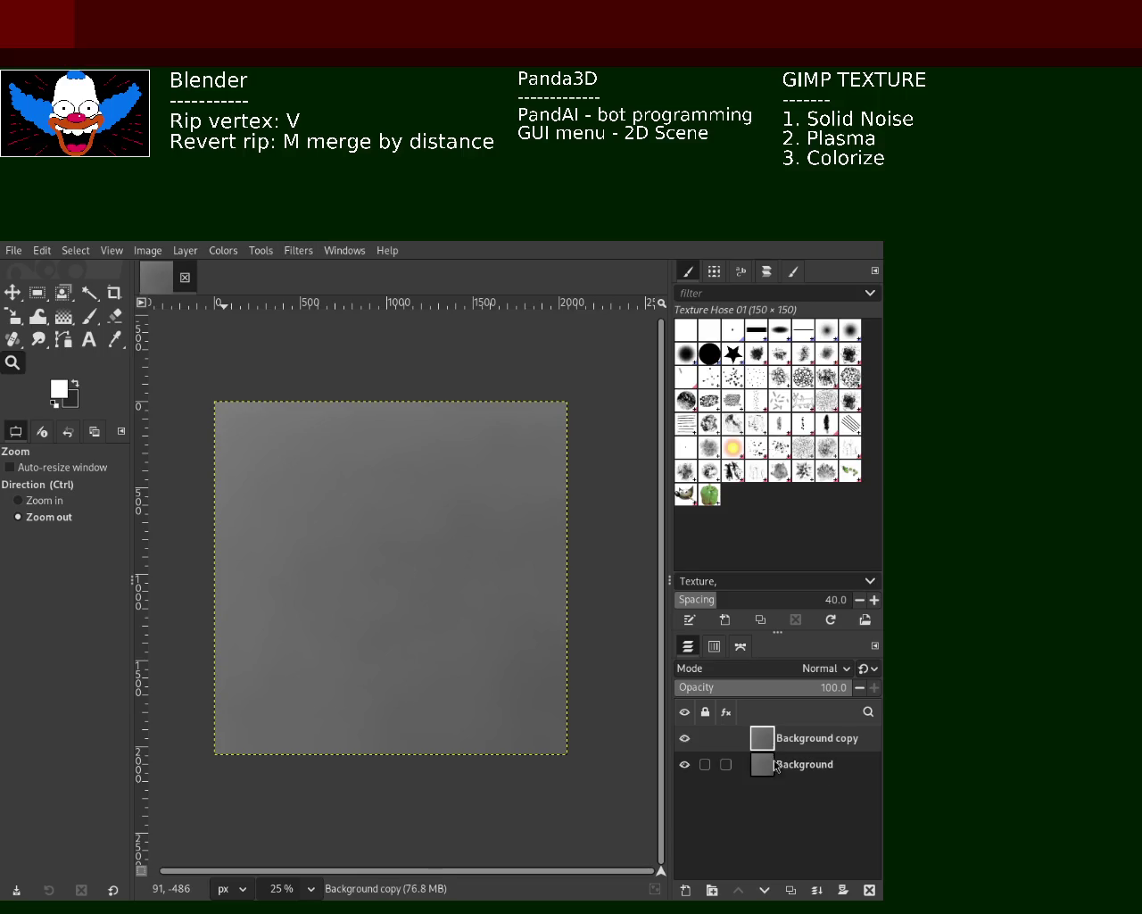
key("ctrl+shift+d")
key("ctrl+shift+d")
double_click(799, 738)
type("metallic")
key("Return")
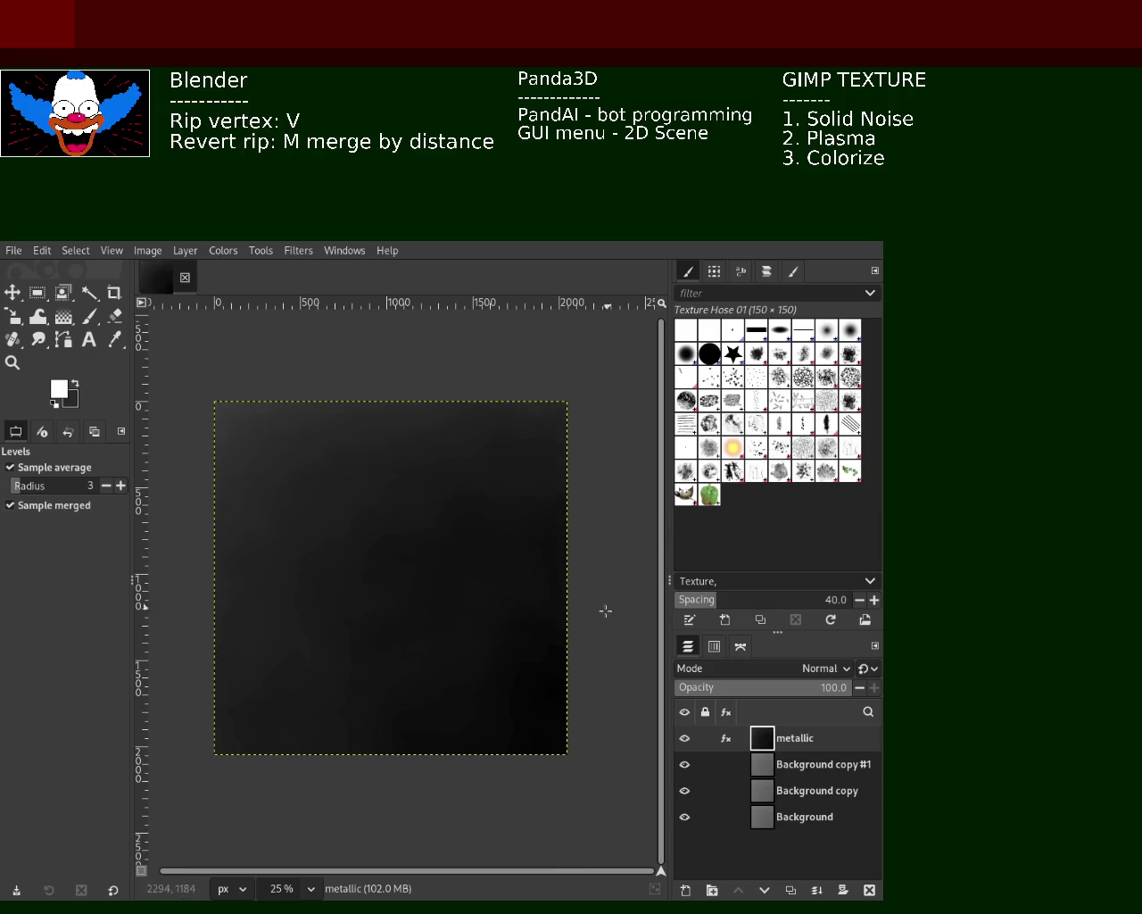
Step: Zoom in to inspect the dark metallic layer, then undo its Levels darkening
key("z")
scroll(369, 471, "up", 1)
scroll(351, 464, "up", 2)
scroll(357, 464, "up", 1)
scroll(375, 457, "down", 1)
scroll(377, 455, "down", 3)
scroll(326, 543, "up", 1)
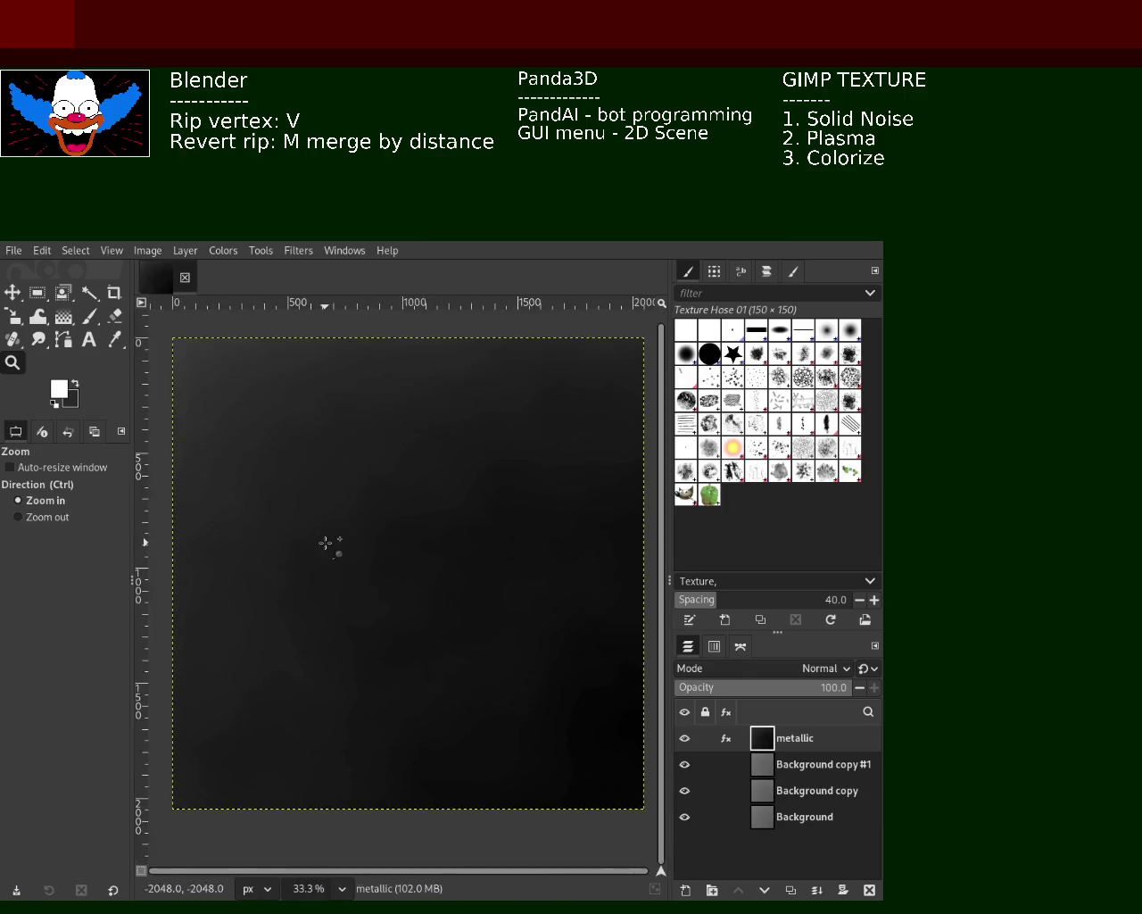
scroll(325, 543, "up", 2)
scroll(375, 530, "down", 1)
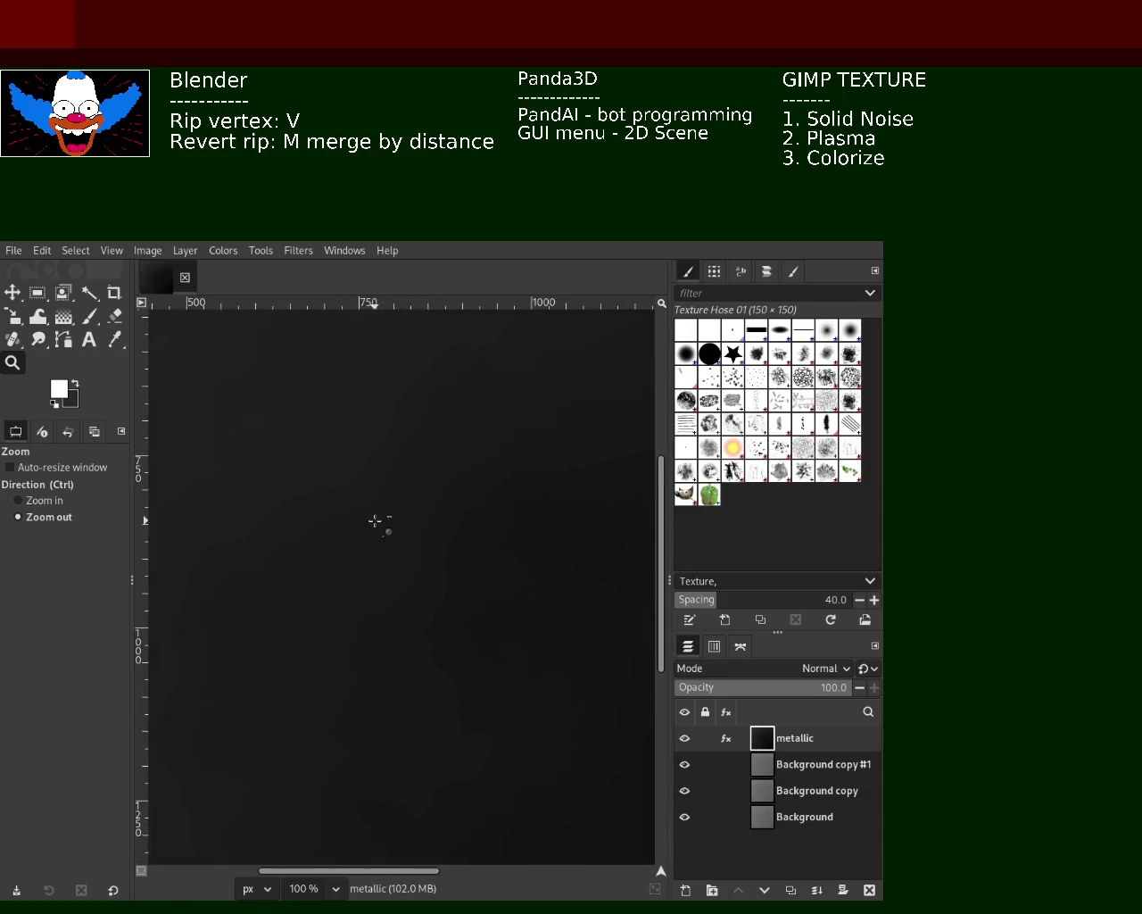
scroll(375, 522, "down", 2)
scroll(375, 521, "down", 1)
scroll(398, 484, "up", 1)
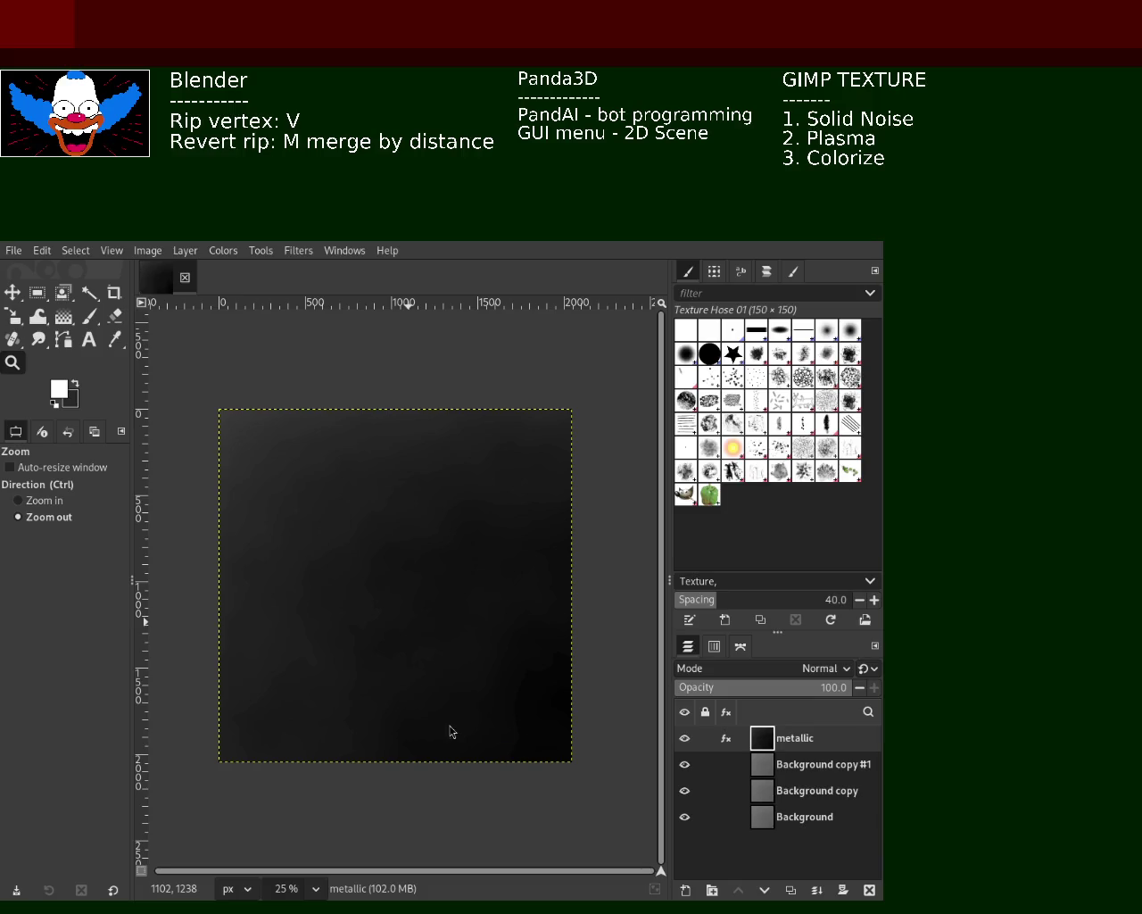
key("ctrl")
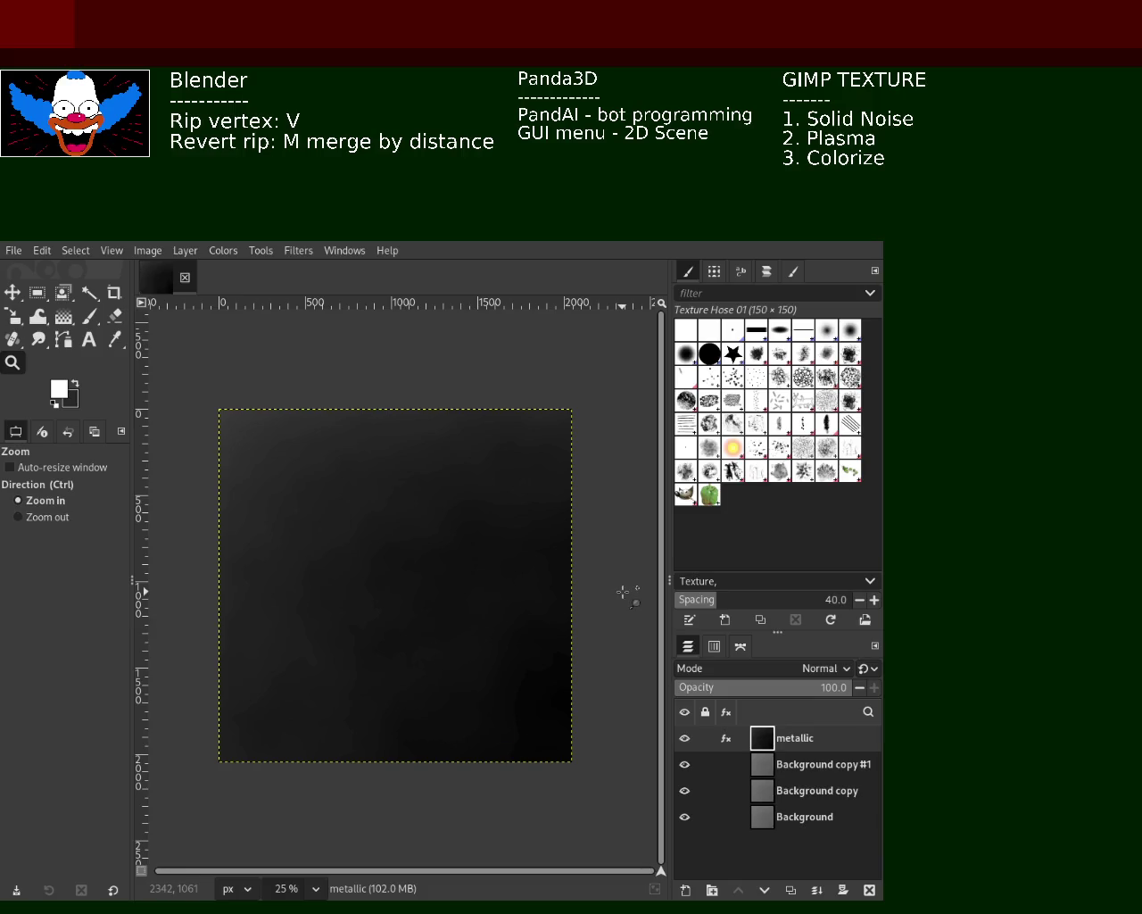
key("ctrl+z")
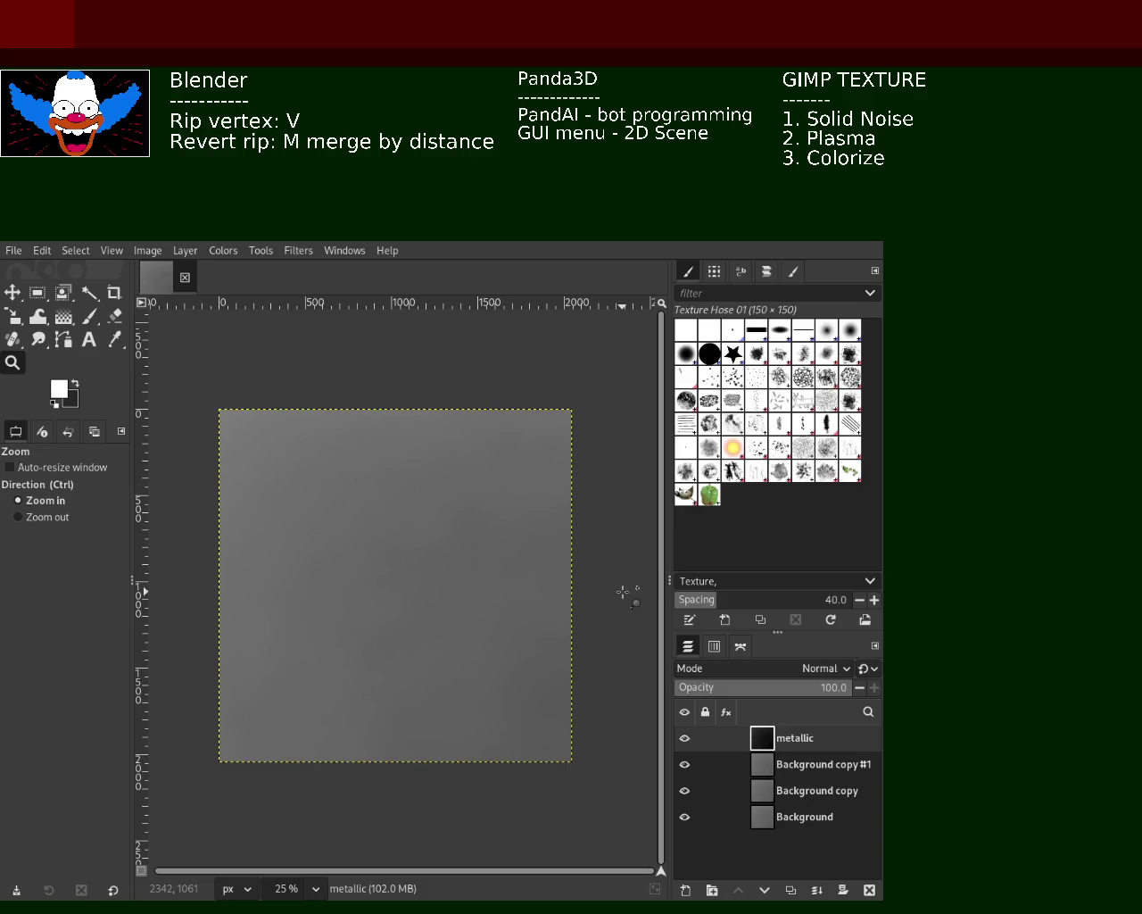
Step: Undo toward the single Background layer, then reapply and revert the plasma texture
key("ctrl+z")
key("ctrl+z")
key("ctrl+z")
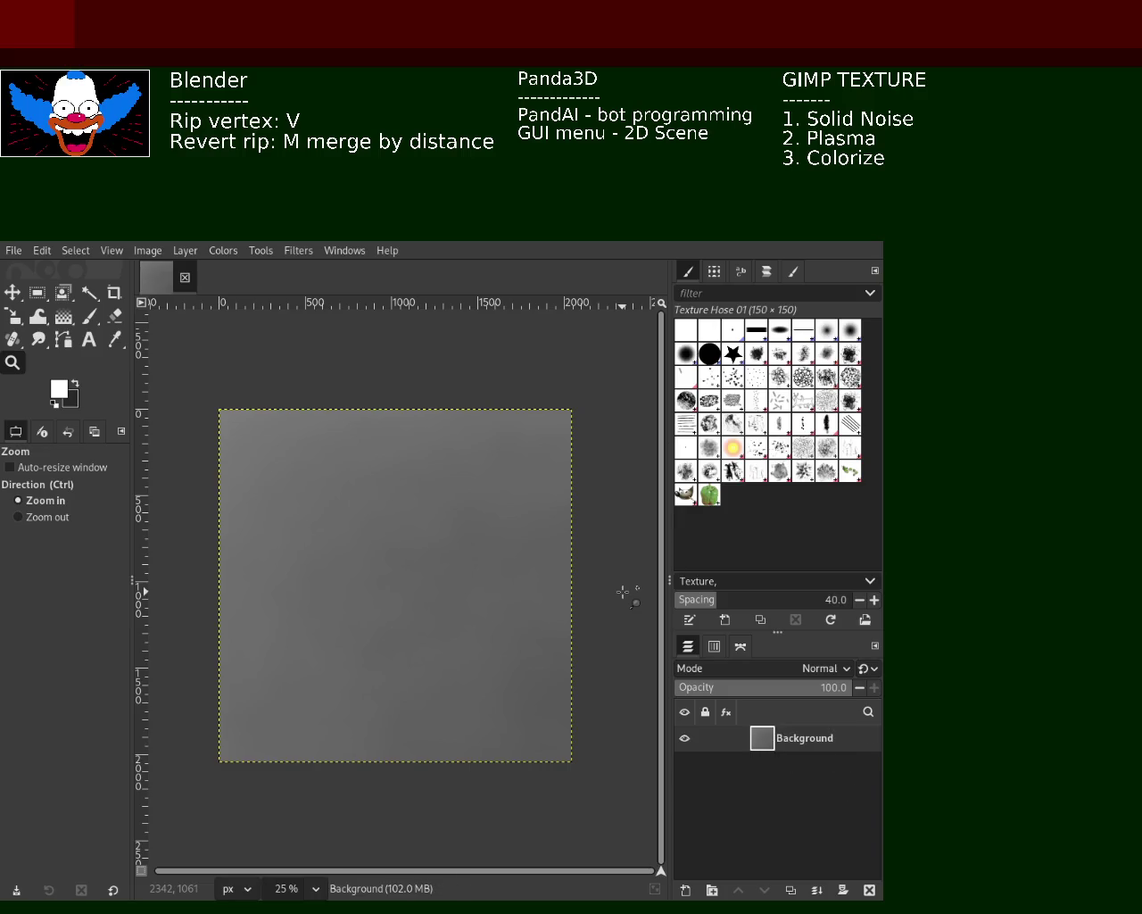
key("ctrl")
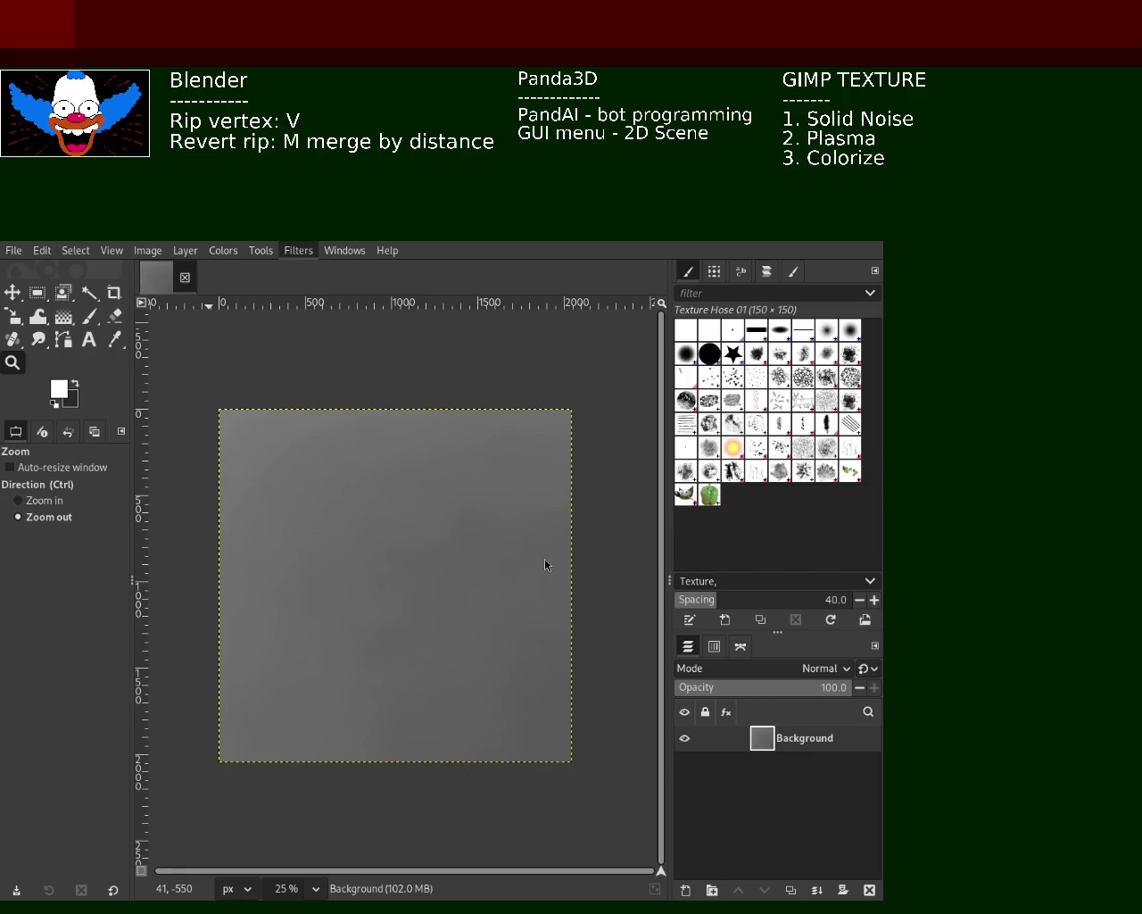
key("ctrl+f")
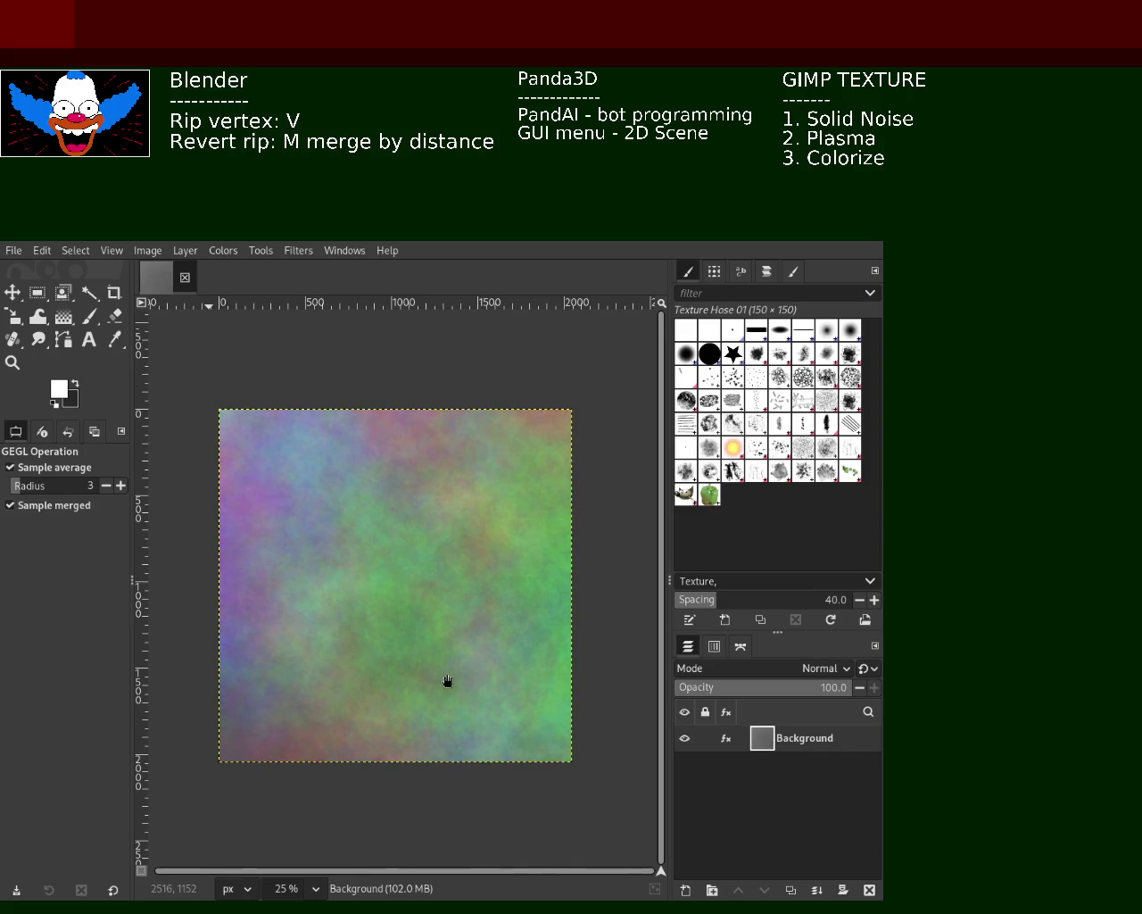
key("ctrl+z")
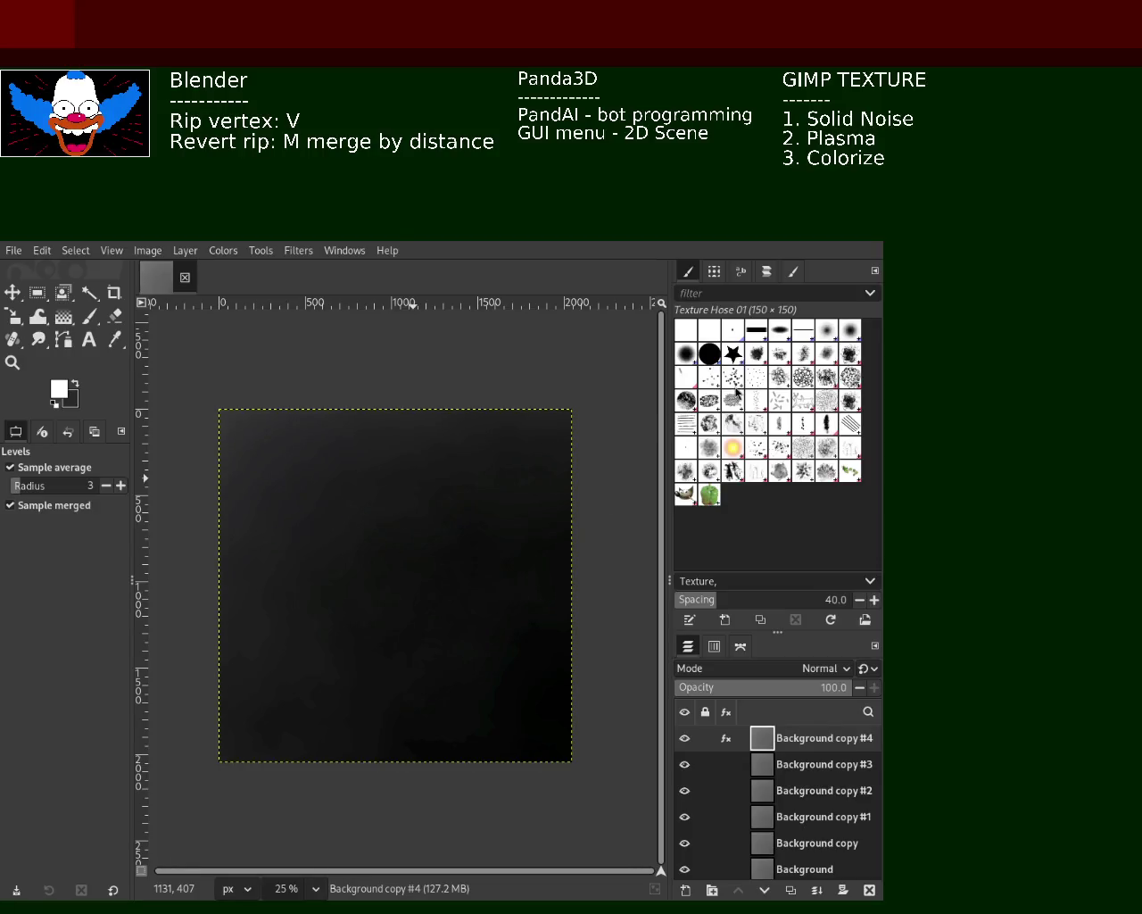
Step: Zoom in to inspect the darkened texture, then undo the extra layer copies
left_click(18, 368)
left_click(375, 489, "ctrl")
left_click(374, 489, "ctrl")
left_click(374, 489, "ctrl")
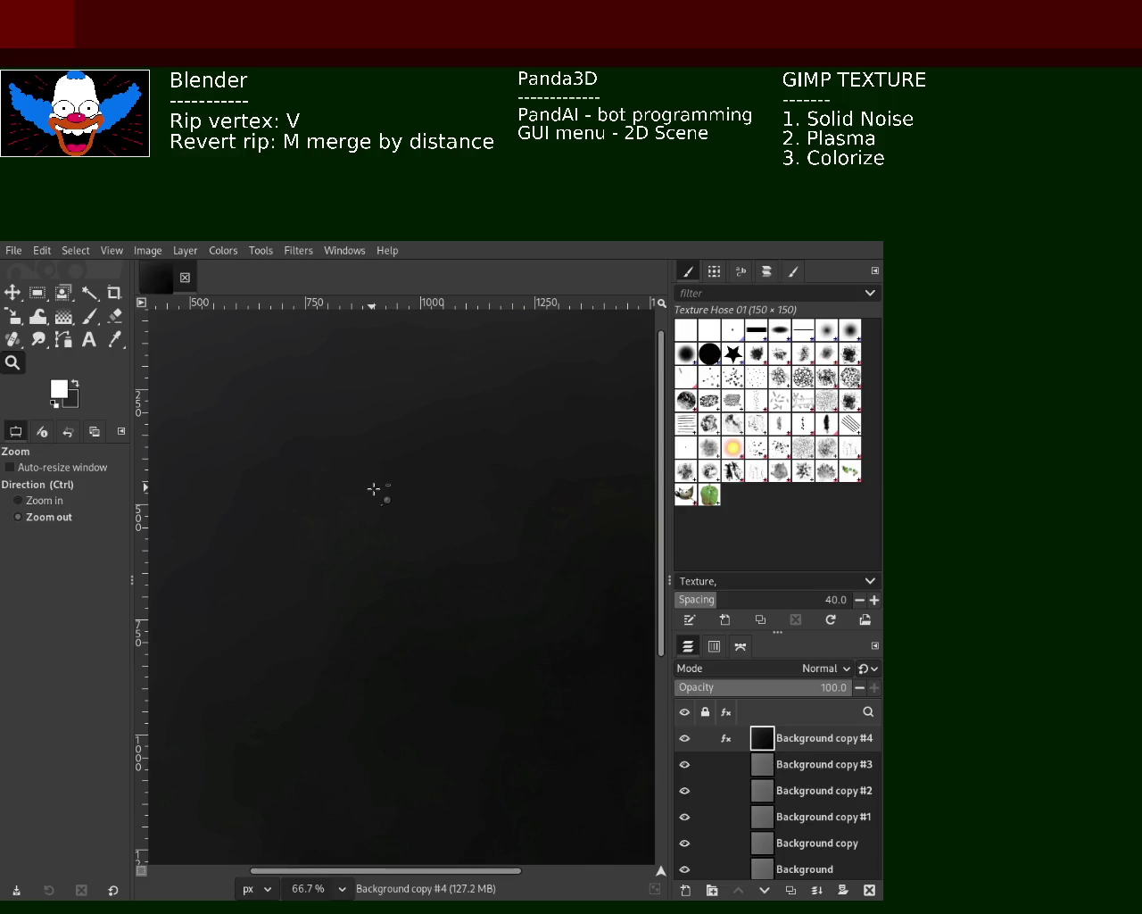
left_click(374, 489)
left_click(374, 489)
left_click(373, 489)
left_click(453, 572, "ctrl")
left_click(454, 572, "ctrl")
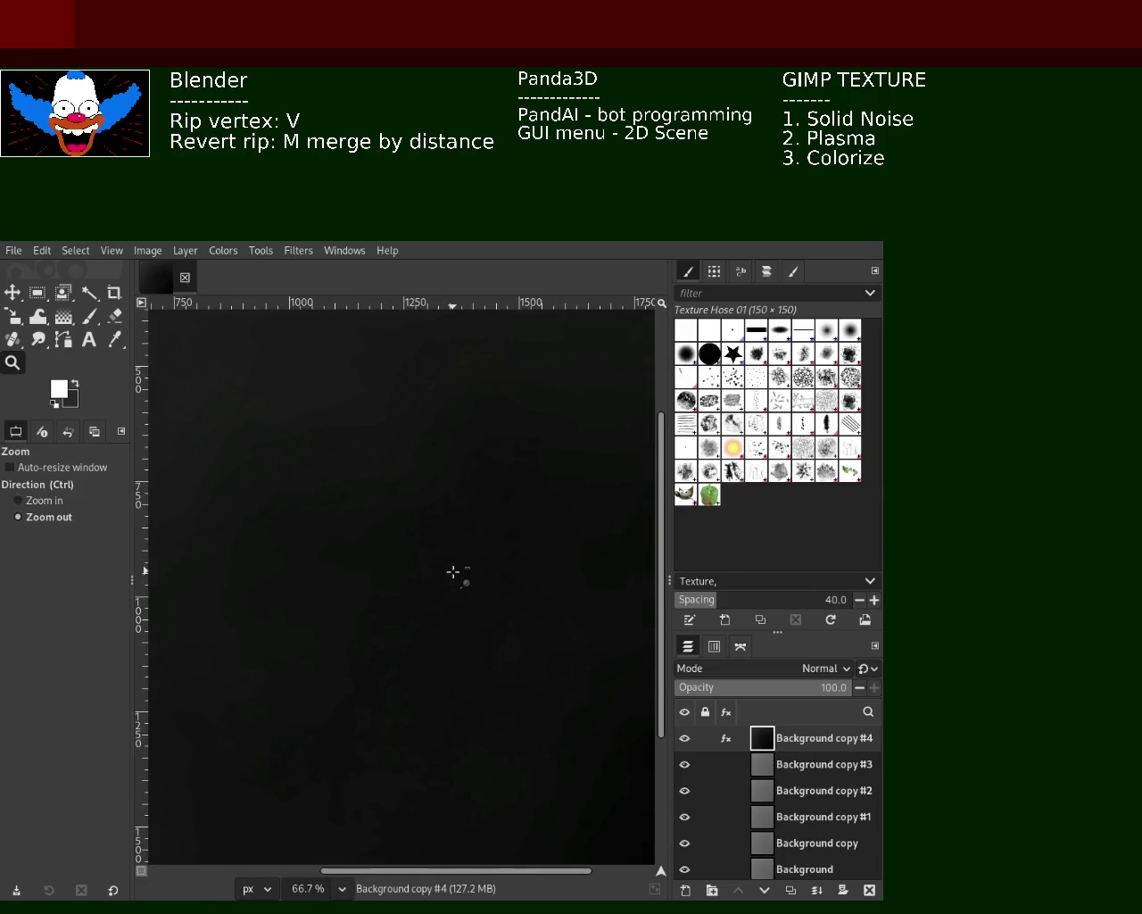
left_click(454, 571)
left_click(453, 572)
key("ctrl+z")
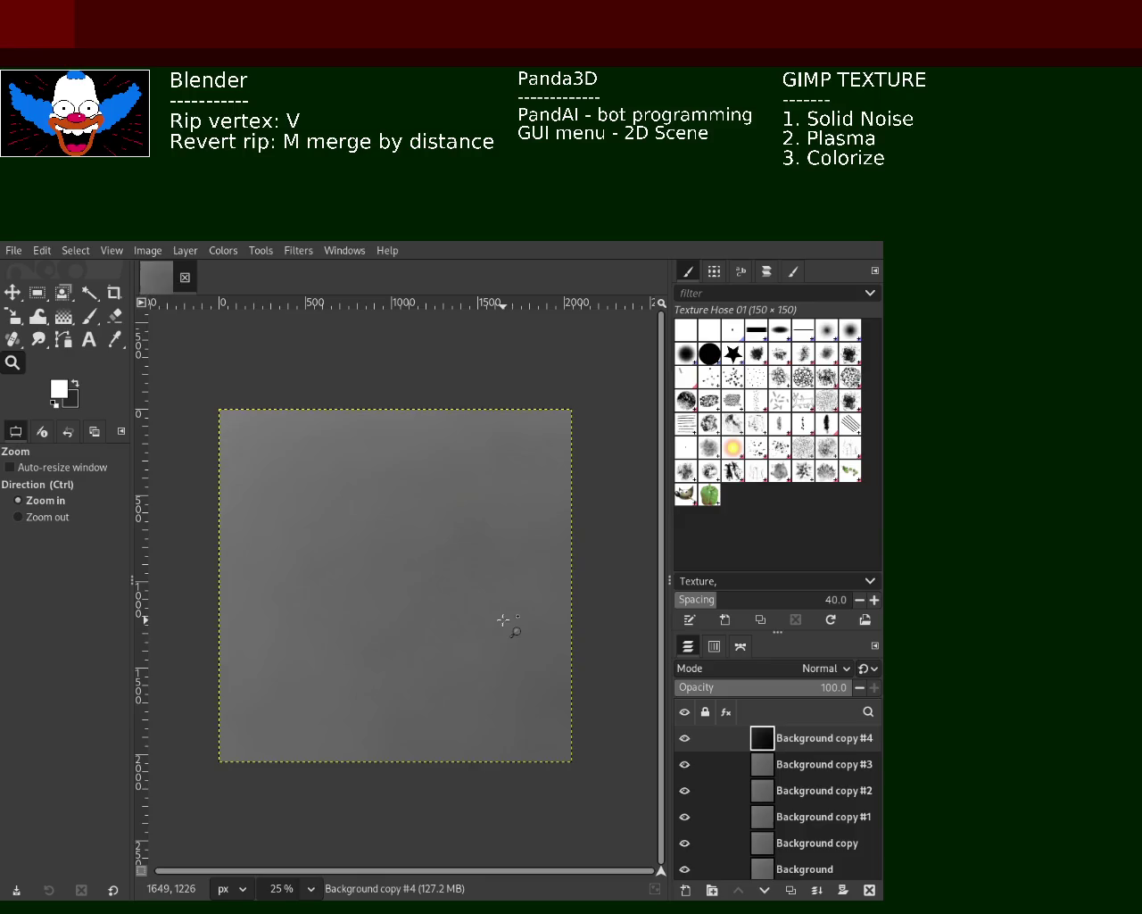
key("ctrl+z")
key("ctrl+z")
key("ctrl+z")
key("ctrl+z")
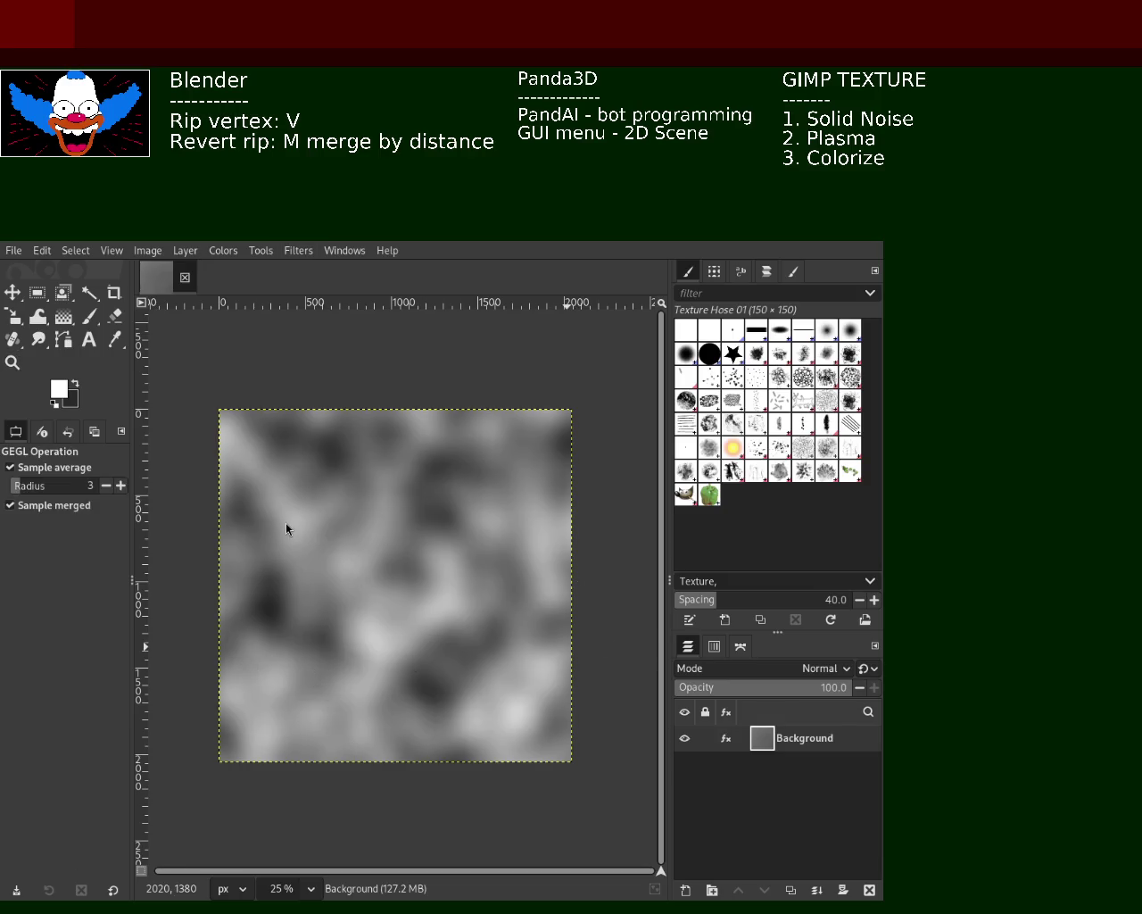
Step: Undo the solid noise and plasma passes, then tint the texture red with Colorize
key("ctrl+z")
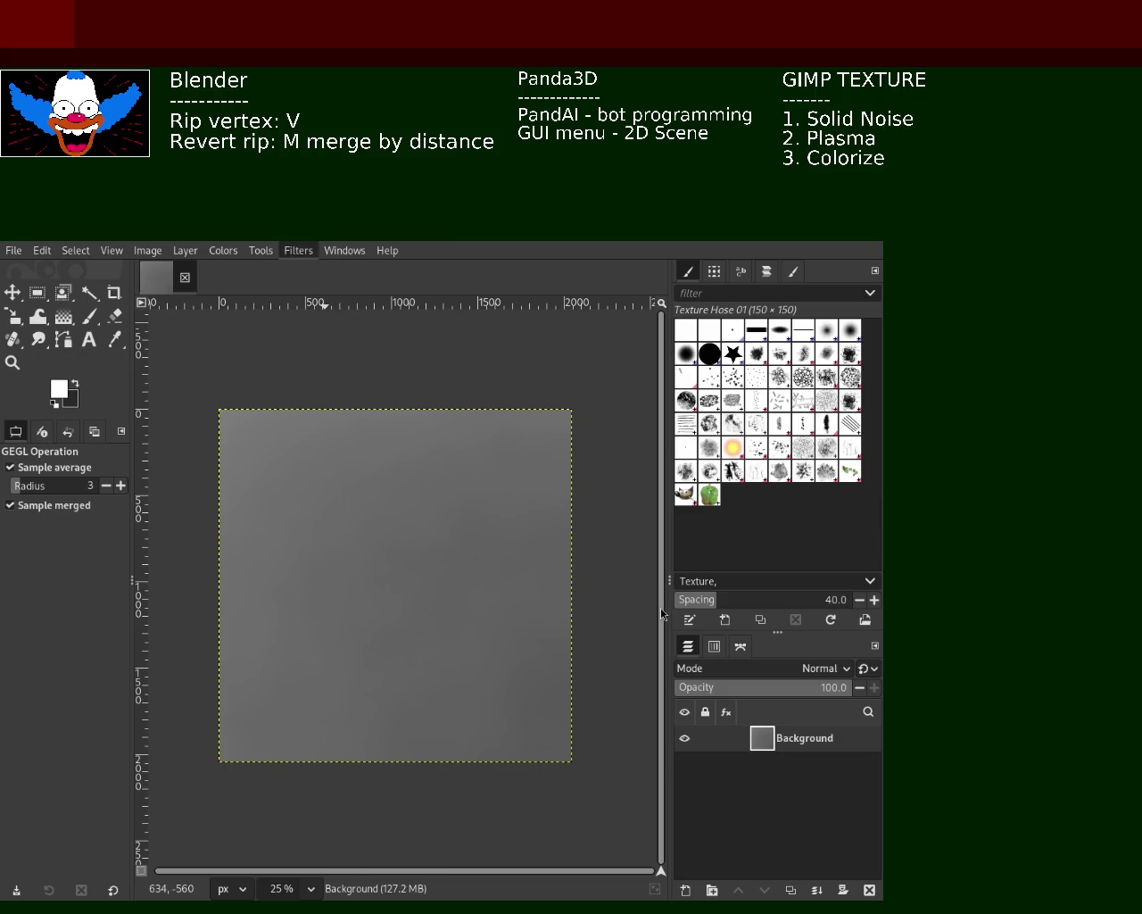
key("ctrl+z")
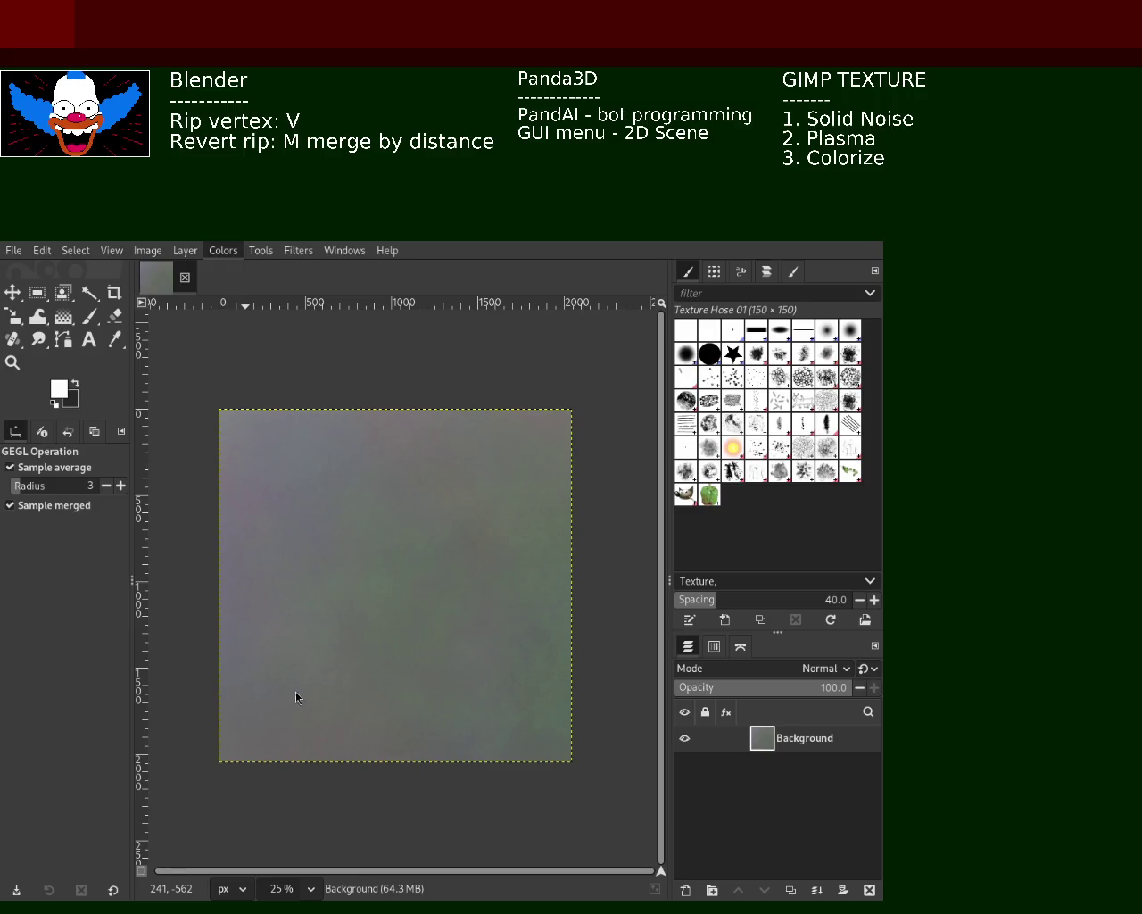
left_click(305, 655)
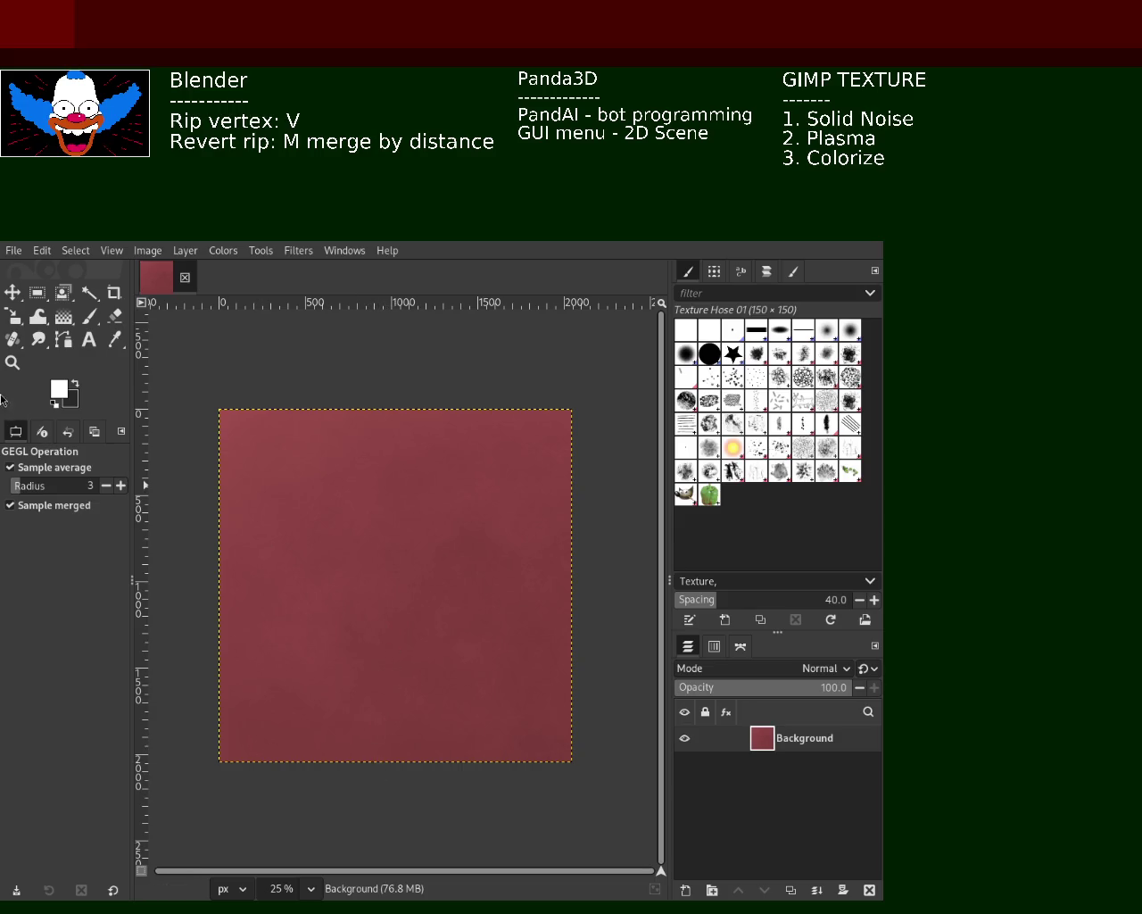
Step: Zoom in on the texture detail and back out to the whole image
left_click(13, 363)
left_click(328, 596)
left_click(326, 596)
left_click(326, 596)
left_click(326, 596, "ctrl")
left_click(327, 597, "ctrl")
left_click(453, 533)
left_click(455, 533)
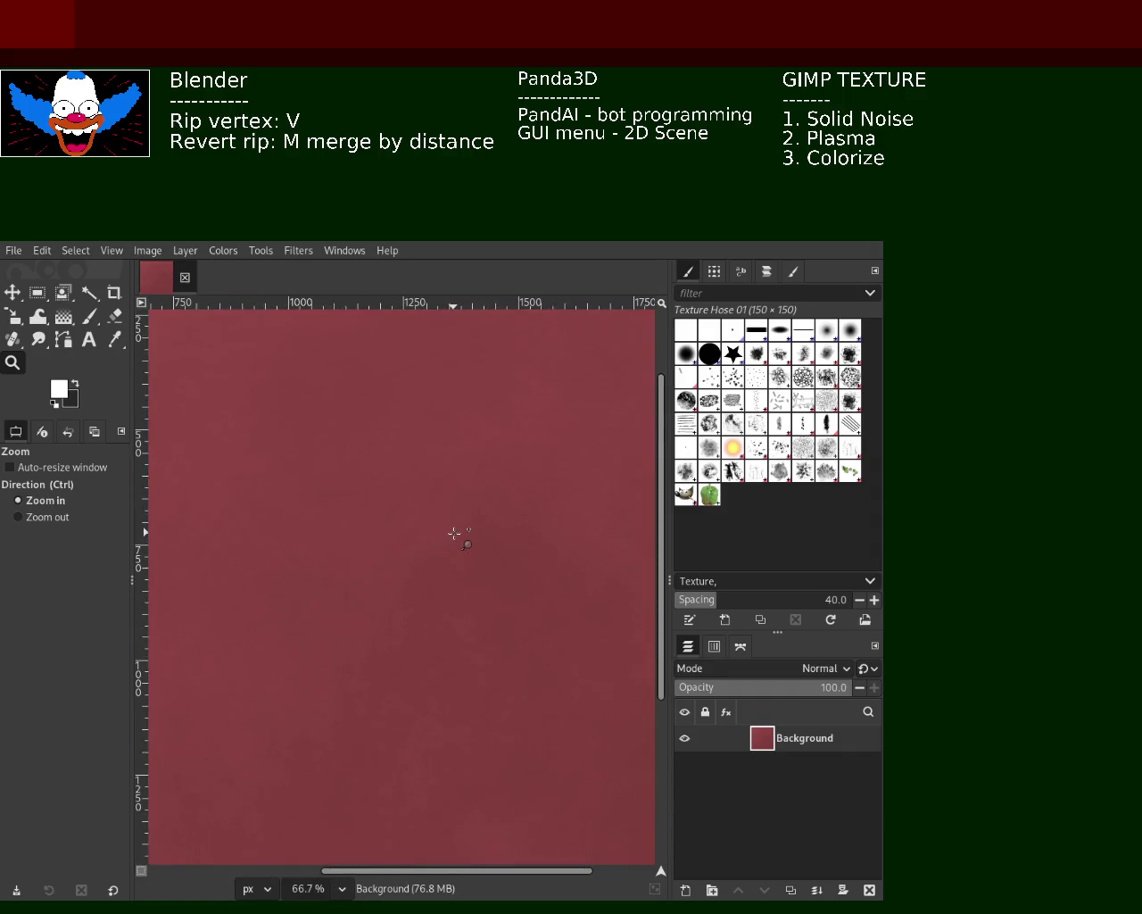
left_click(455, 533, "ctrl")
left_click(455, 533, "ctrl")
left_click(455, 533, "ctrl")
left_click(456, 532, "ctrl")
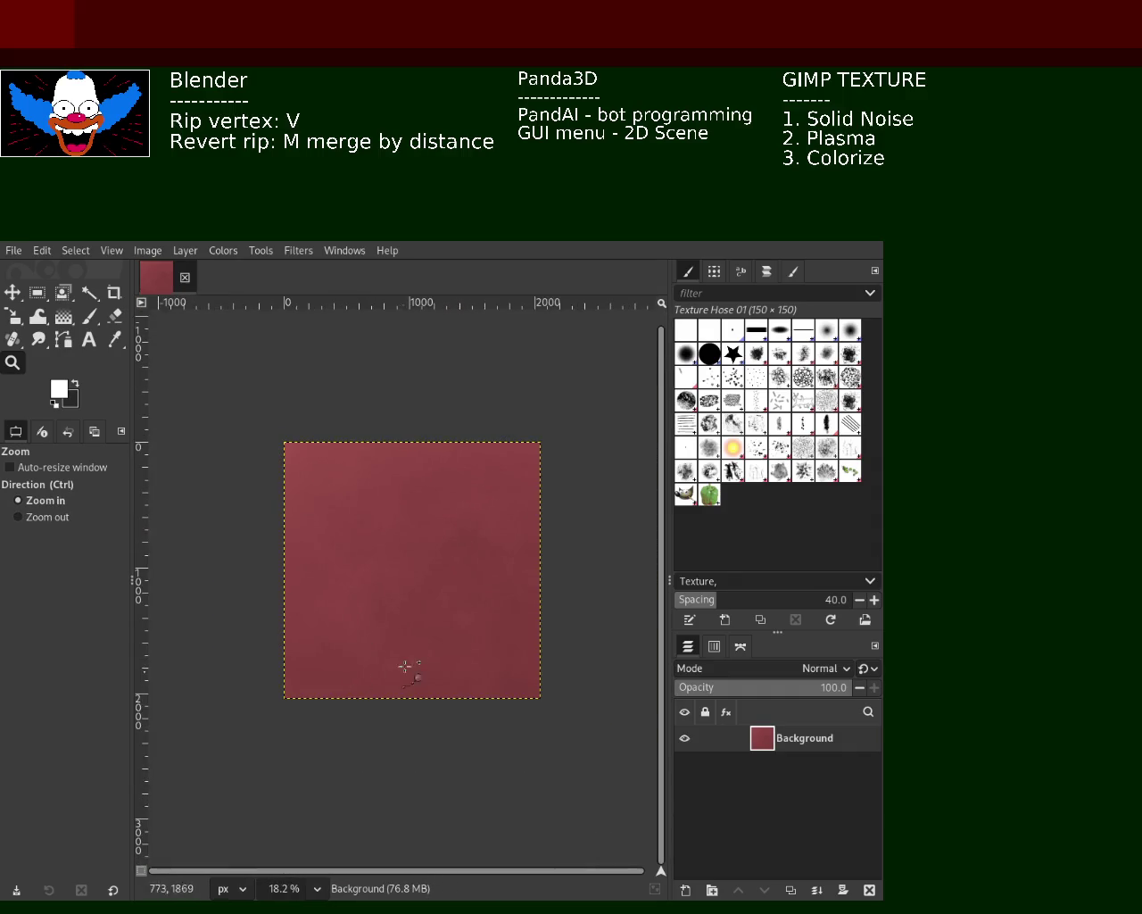
Step: Step the zoom until the whole texture is framed in the view
left_click(406, 665)
left_click(411, 659)
left_click(420, 638, "ctrl")
left_click(422, 589, "ctrl")
left_click(423, 555)
left_click(423, 544)
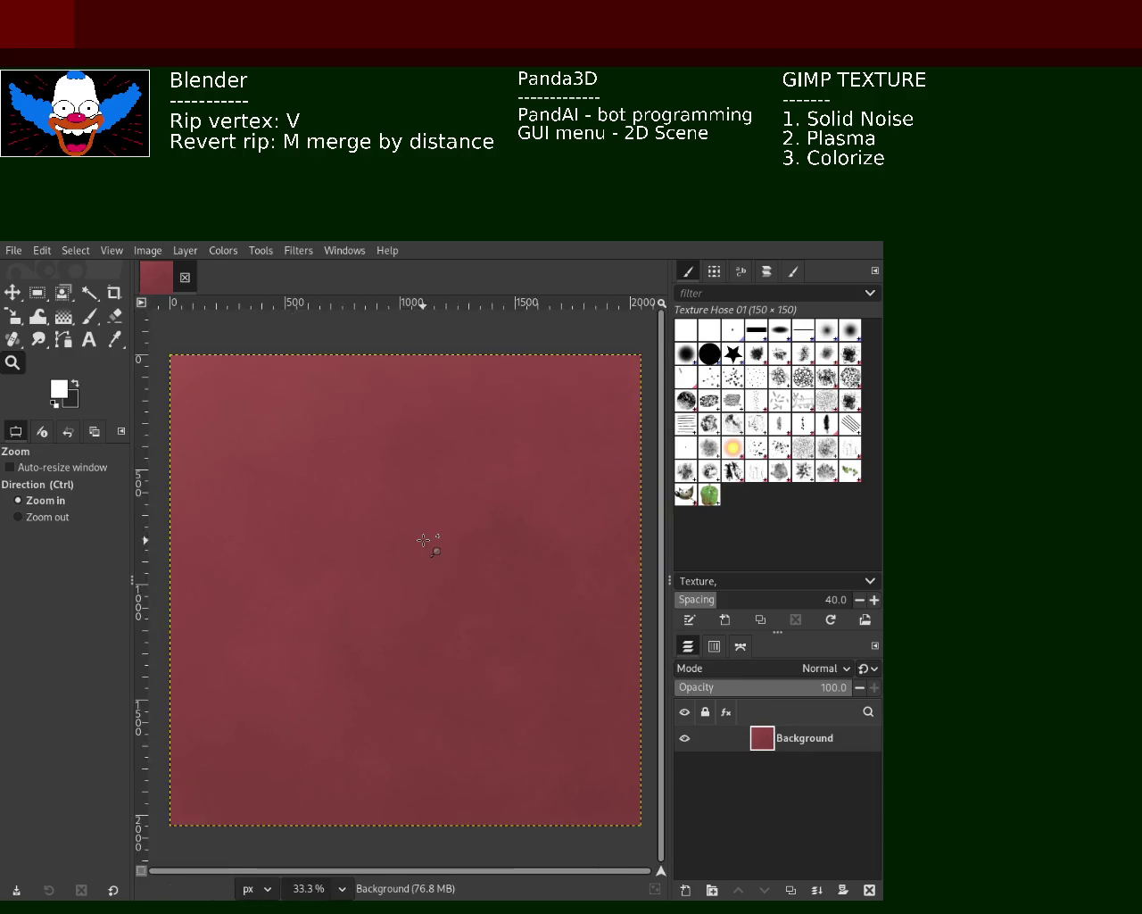
left_click(423, 540)
left_click(424, 539)
left_click(423, 538, "ctrl")
left_click(423, 536, "ctrl")
left_click(423, 534, "ctrl")
left_click(423, 528)
Step: Zoom in closely once more, then undo the red Colorize
key("ctrl")
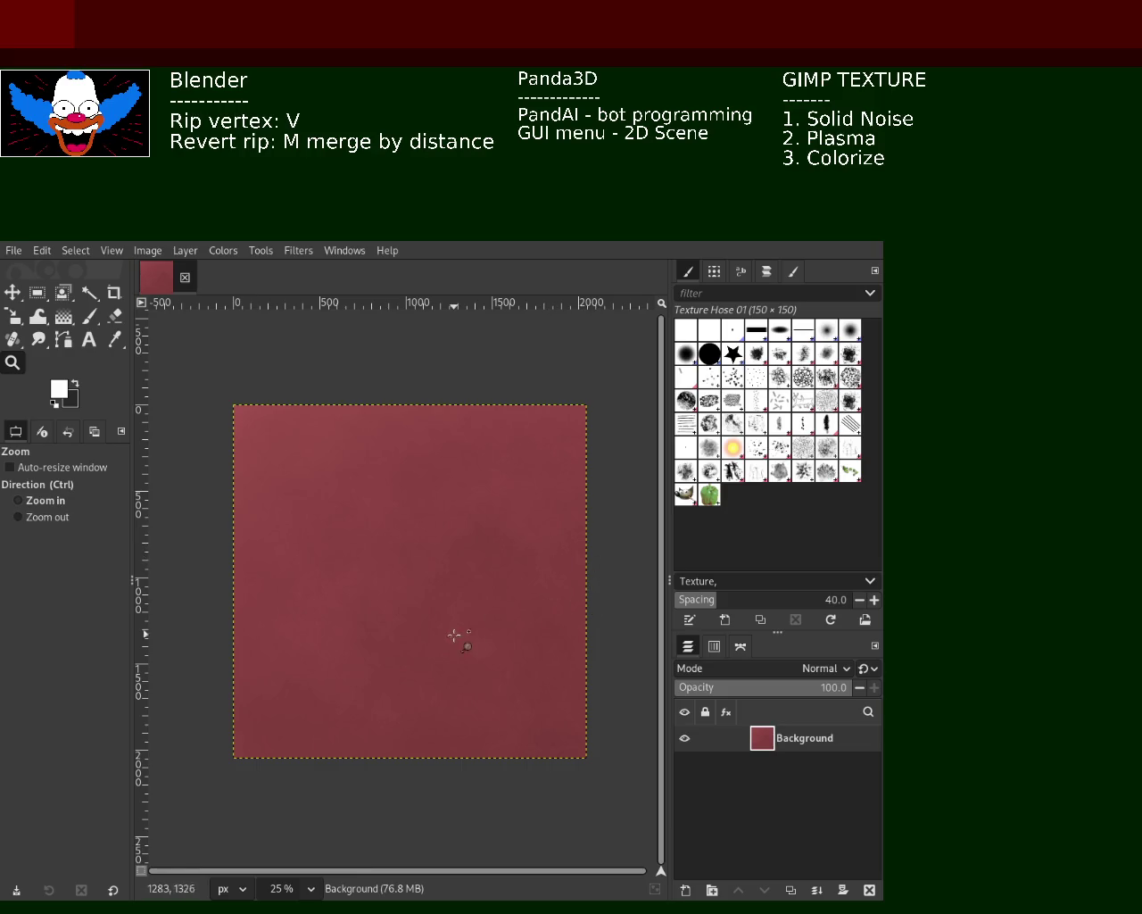
left_click(456, 559)
left_click(456, 559)
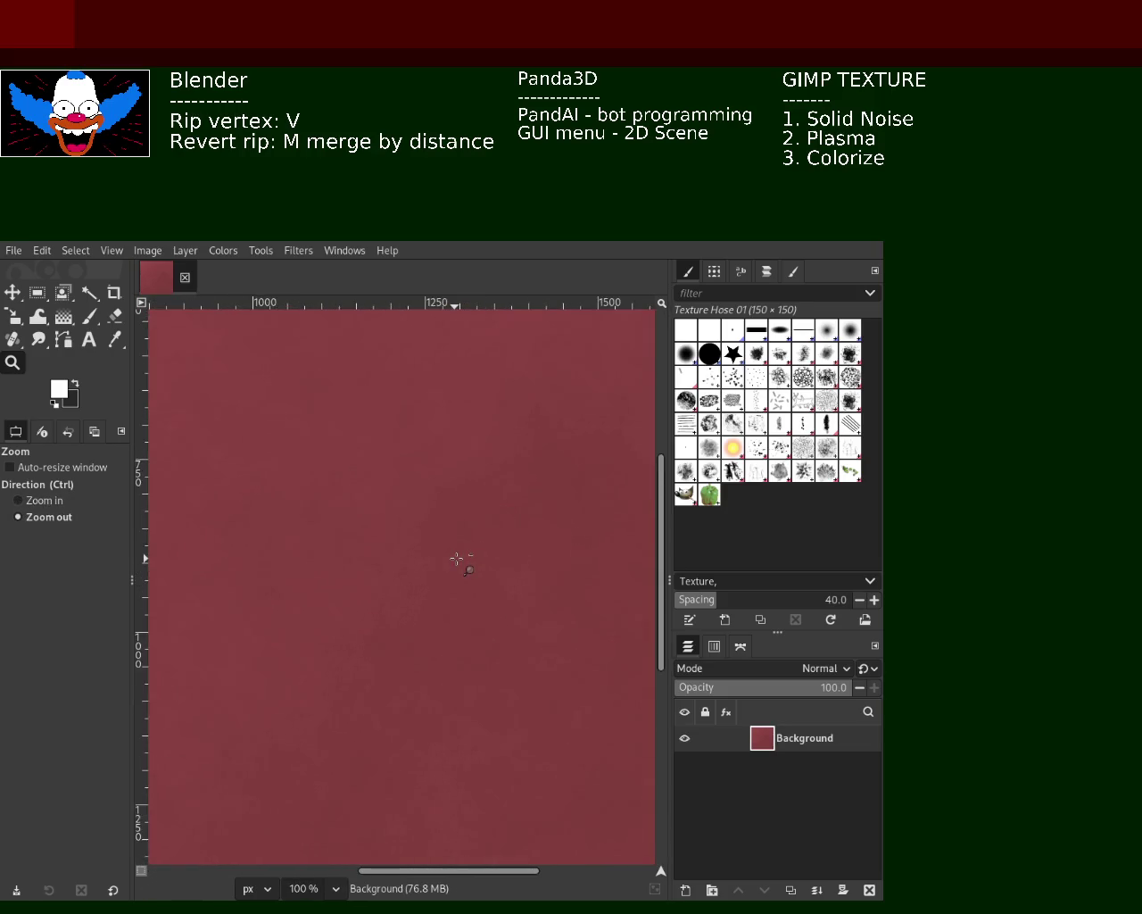
left_click(459, 556, "ctrl")
key("ctrl+z")
key("ctrl+z")
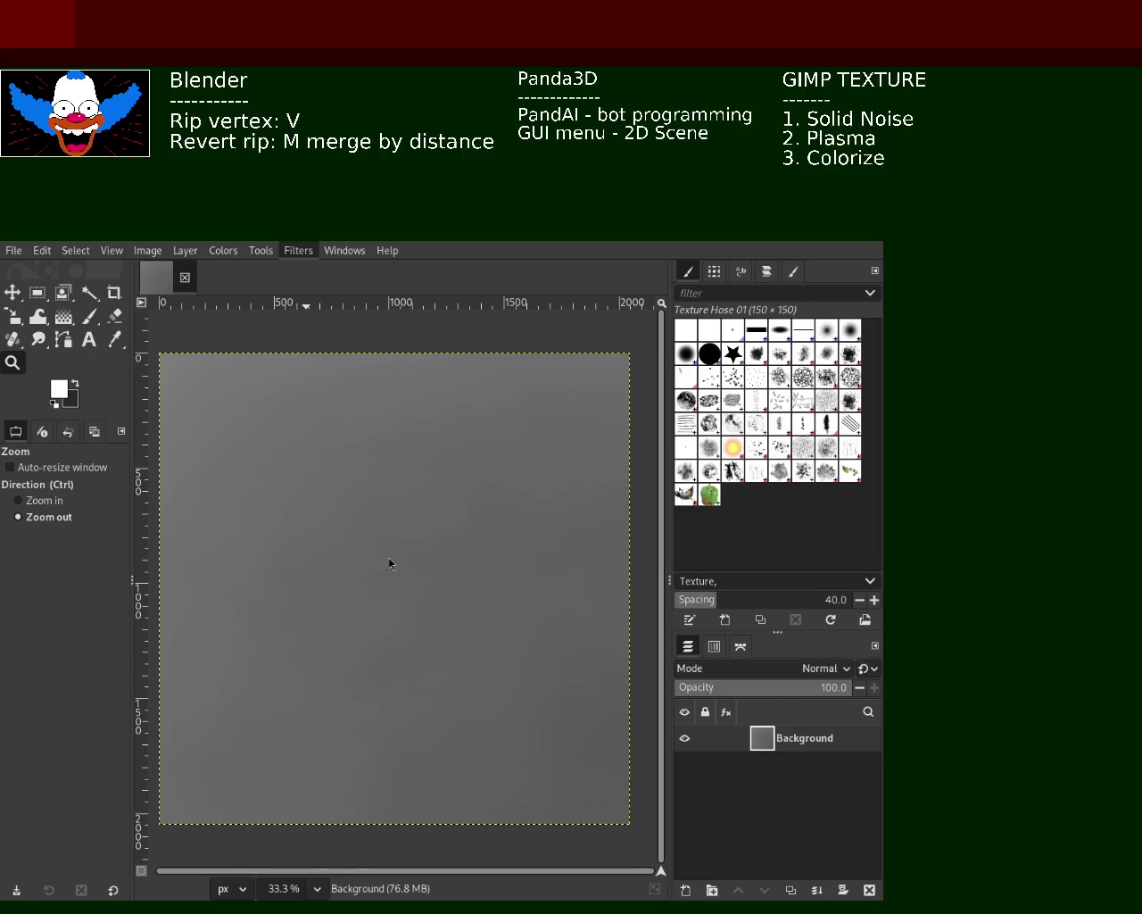
Step: Repeat the Plasma render and colorize it red, entering values 0.1 and 3
key("ctrl+f")
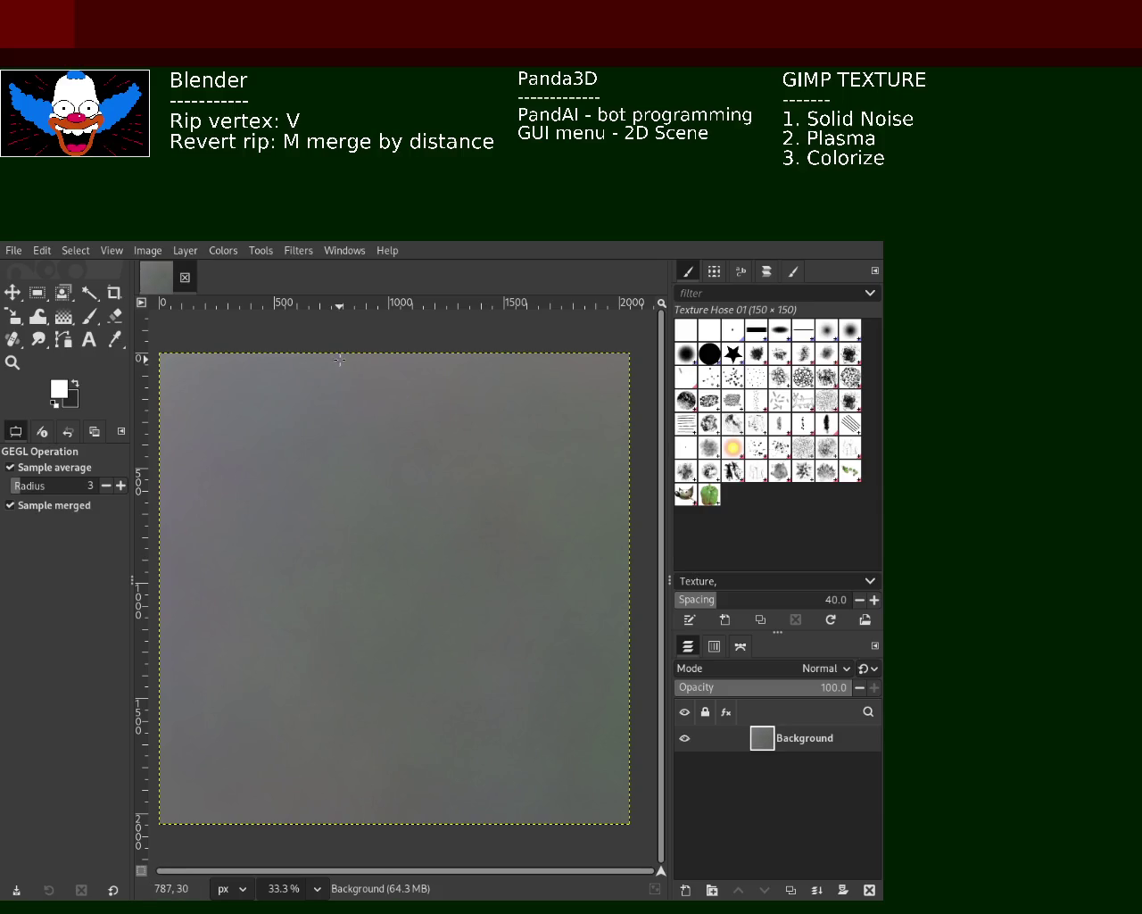
left_click(223, 251)
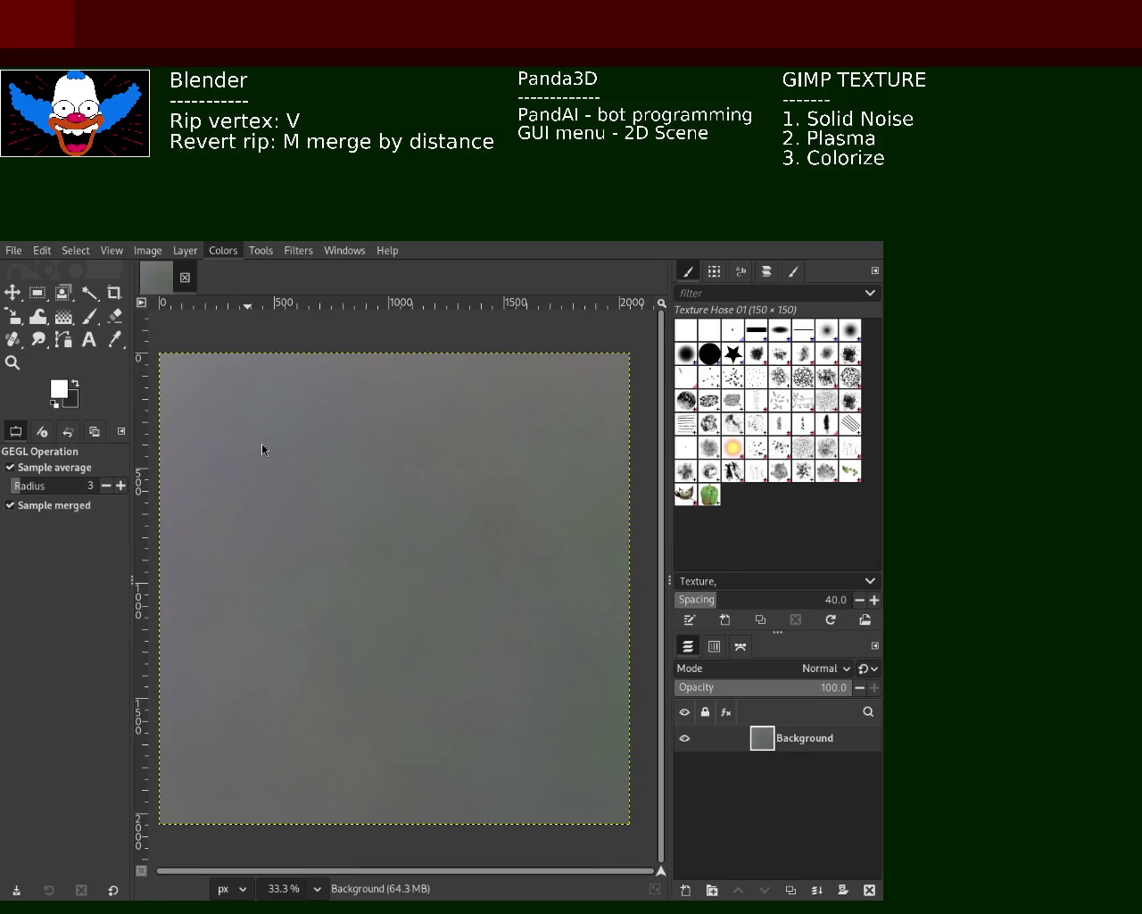
left_click(297, 639)
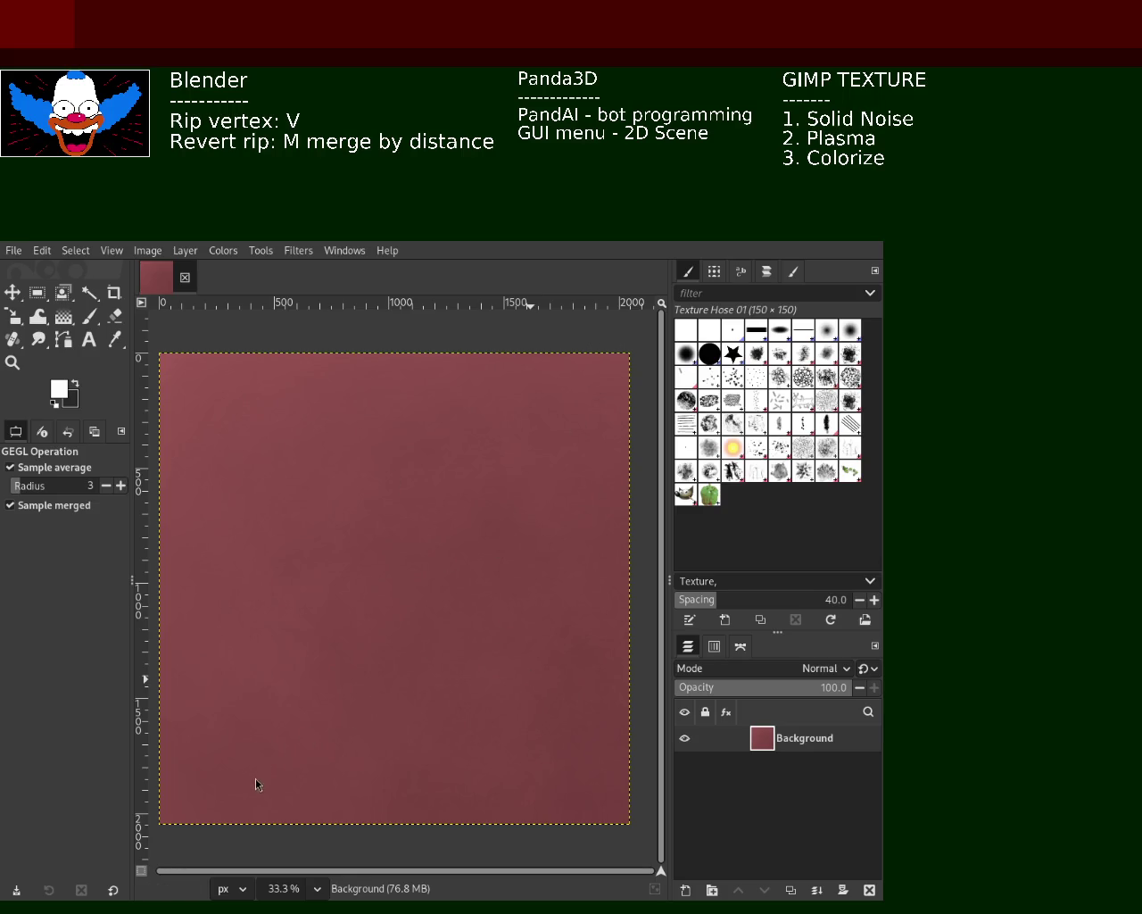
type("0.1")
type(" |")
type(" 3")
left_click(13, 363)
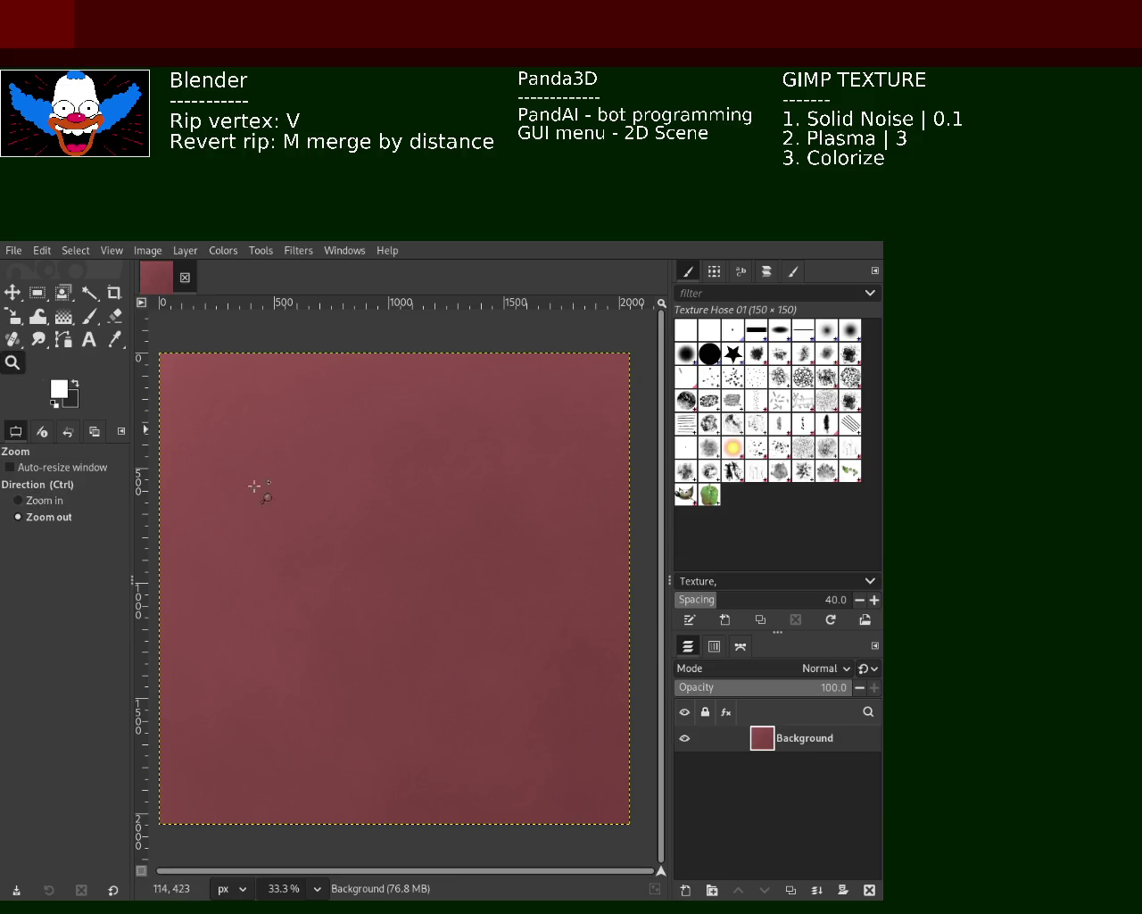
left_click(363, 557)
left_click(362, 557)
left_click(367, 568, "ctrl")
left_click(373, 581, "ctrl")
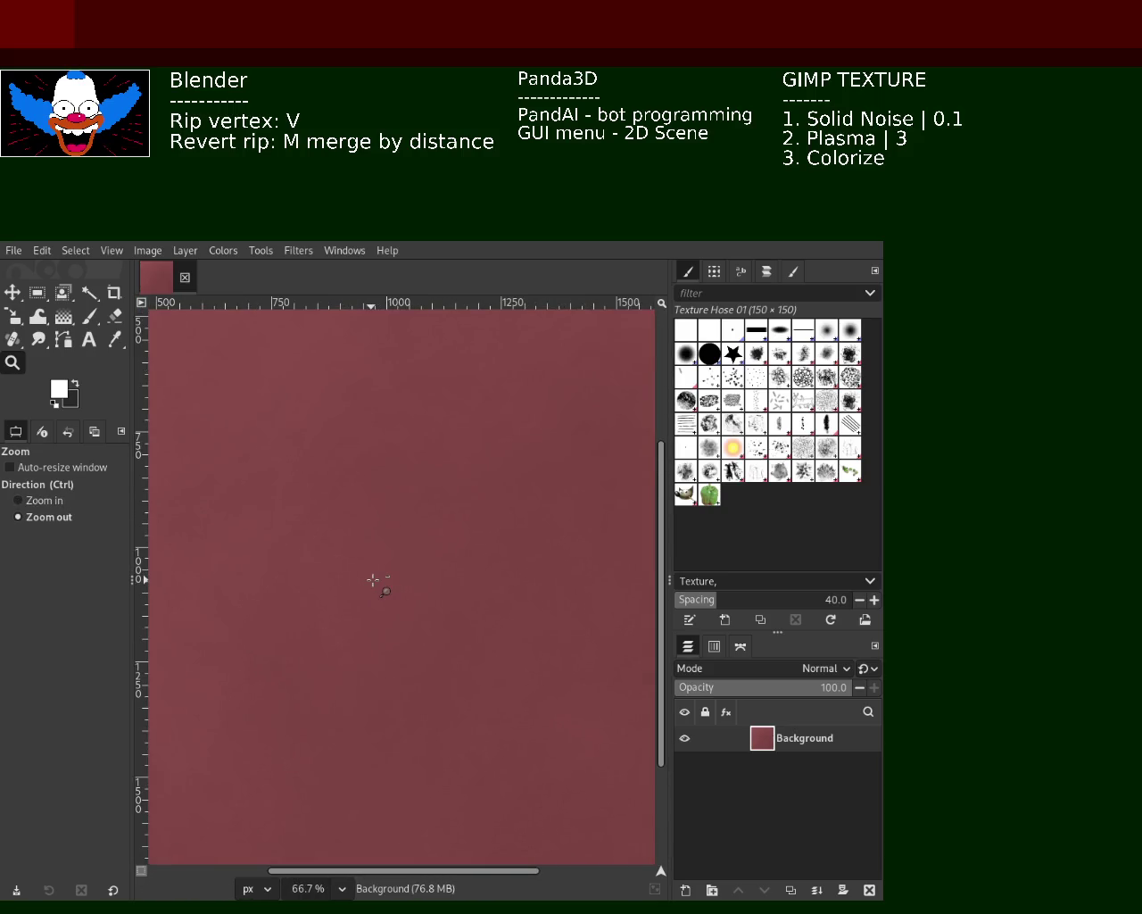
left_click(419, 562, "ctrl")
double_click(429, 547)
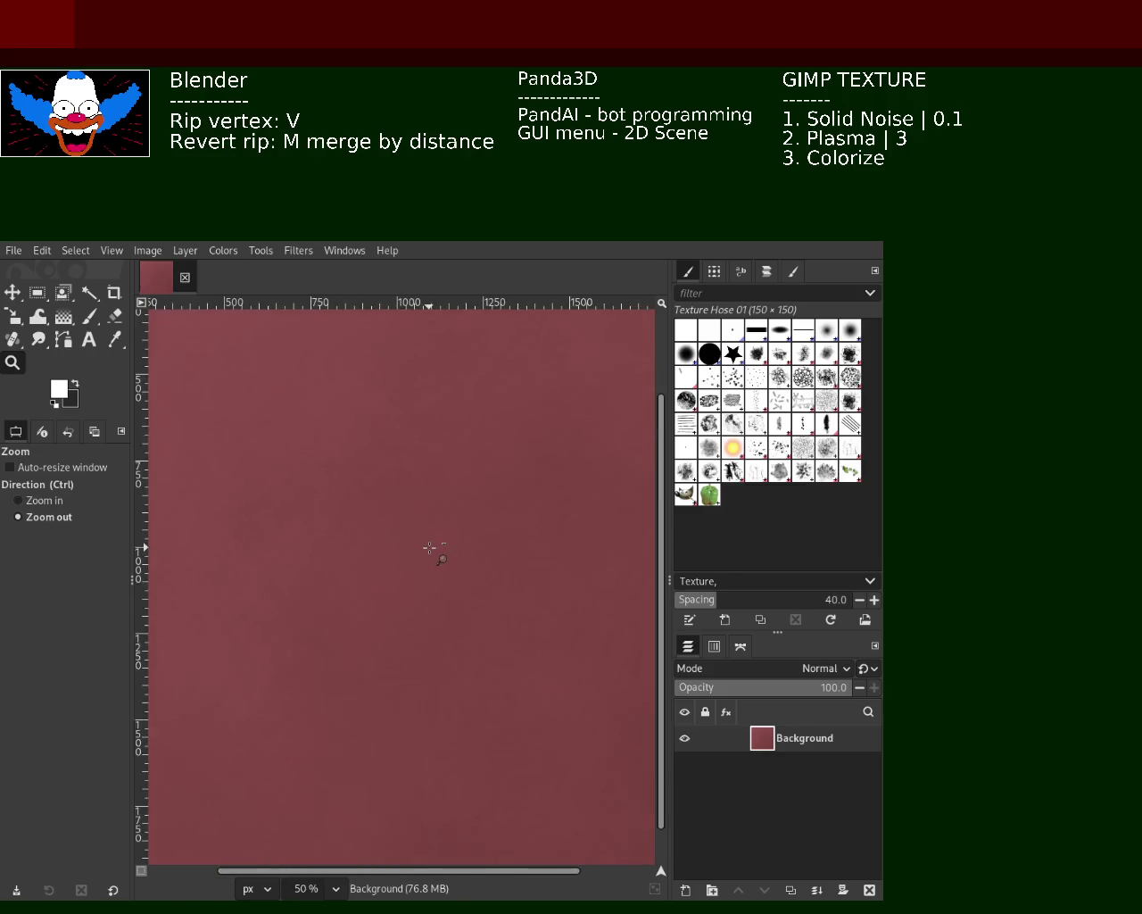
double_click(430, 547)
left_click(436, 549, "ctrl")
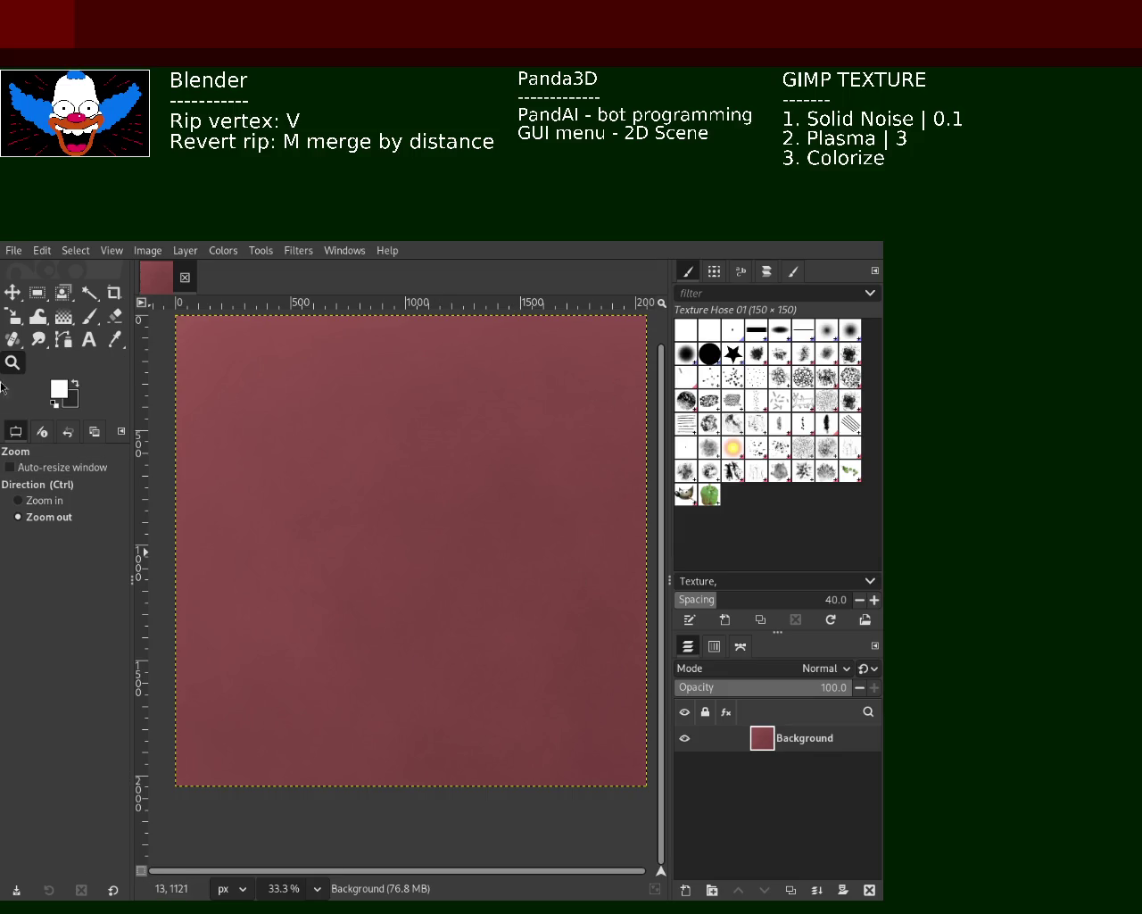
left_click(465, 533, "ctrl")
left_click(465, 533, "ctrl")
left_click(465, 533, "ctrl")
left_click(465, 532, "ctrl")
left_click(465, 533, "ctrl")
left_click(465, 533, "ctrl")
left_click(465, 533, "ctrl")
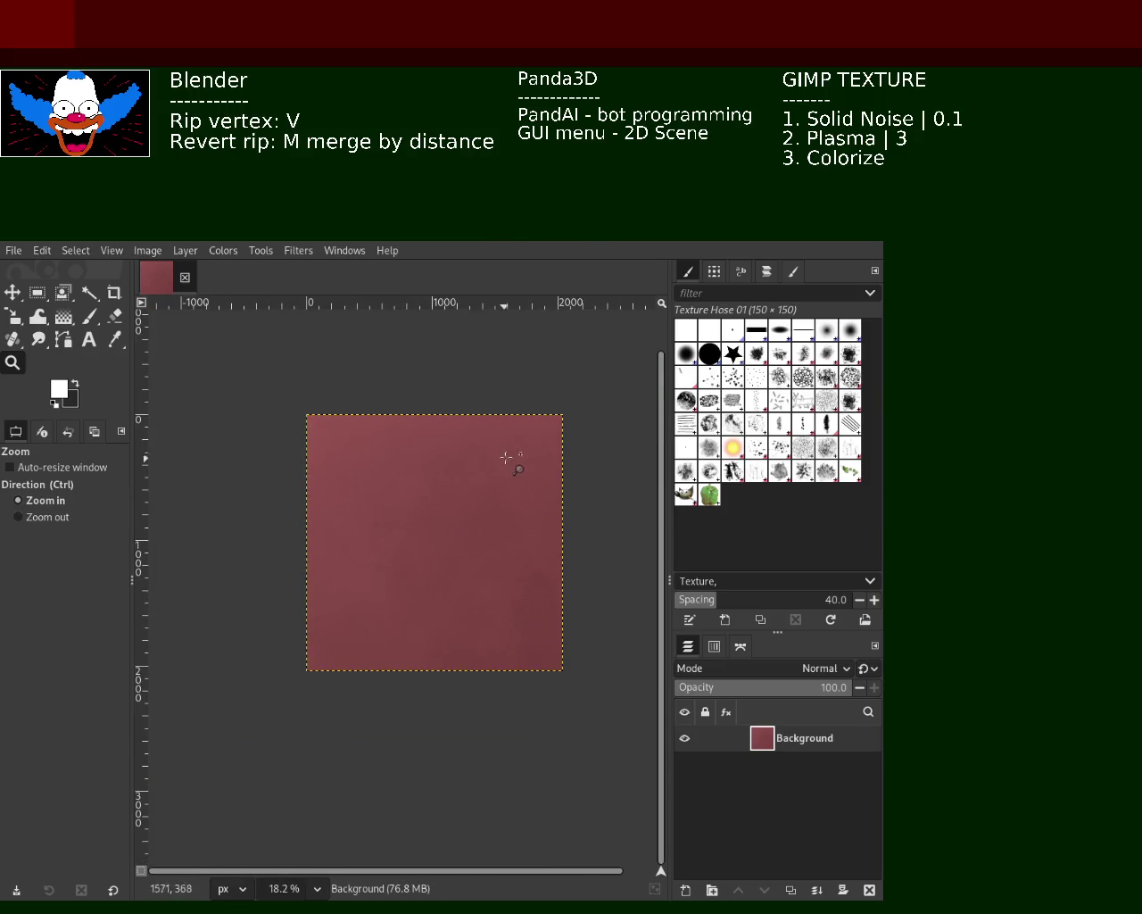
left_click(509, 457)
left_click(509, 457)
left_click(509, 457)
left_click(509, 457)
left_click(509, 457)
left_click(509, 457)
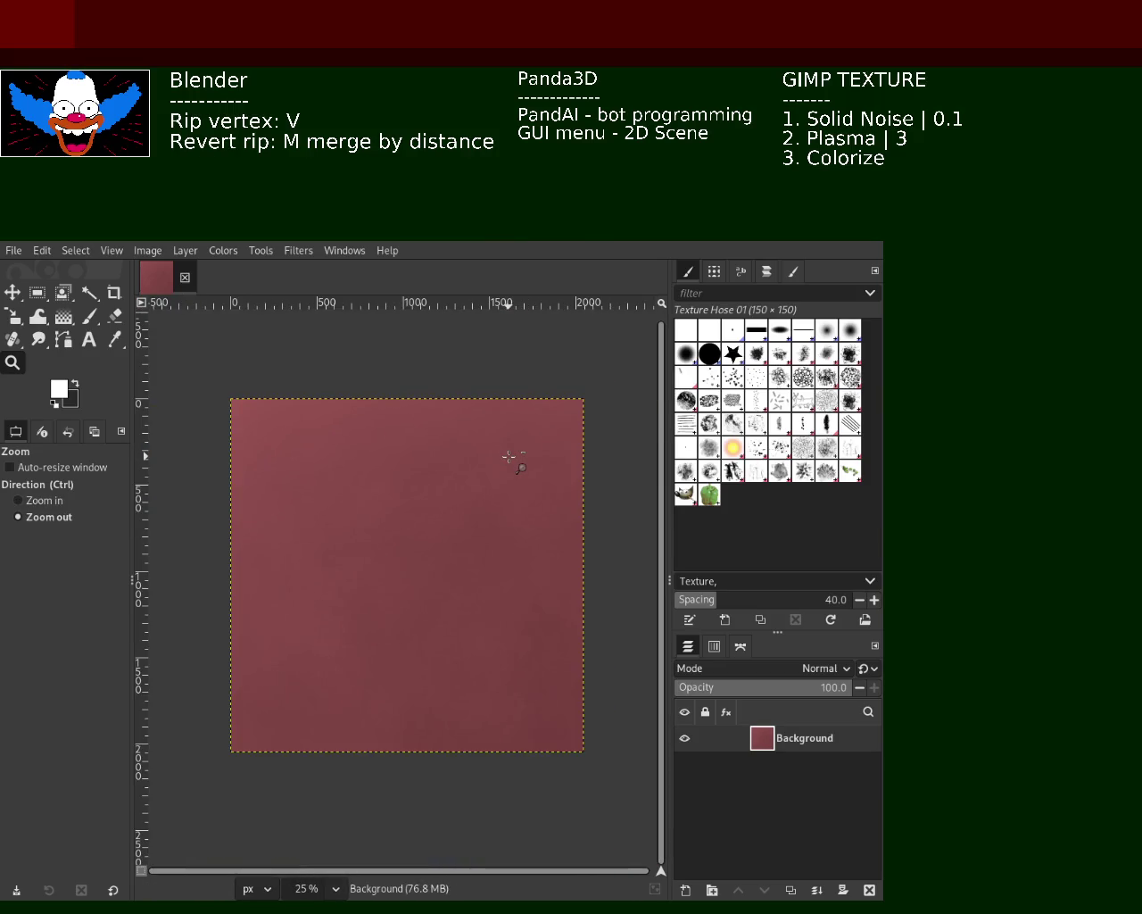
left_click(420, 574, "ctrl")
left_click(420, 573, "ctrl")
left_click(415, 571)
left_click(415, 571)
left_click(415, 571, "ctrl")
left_click(415, 572)
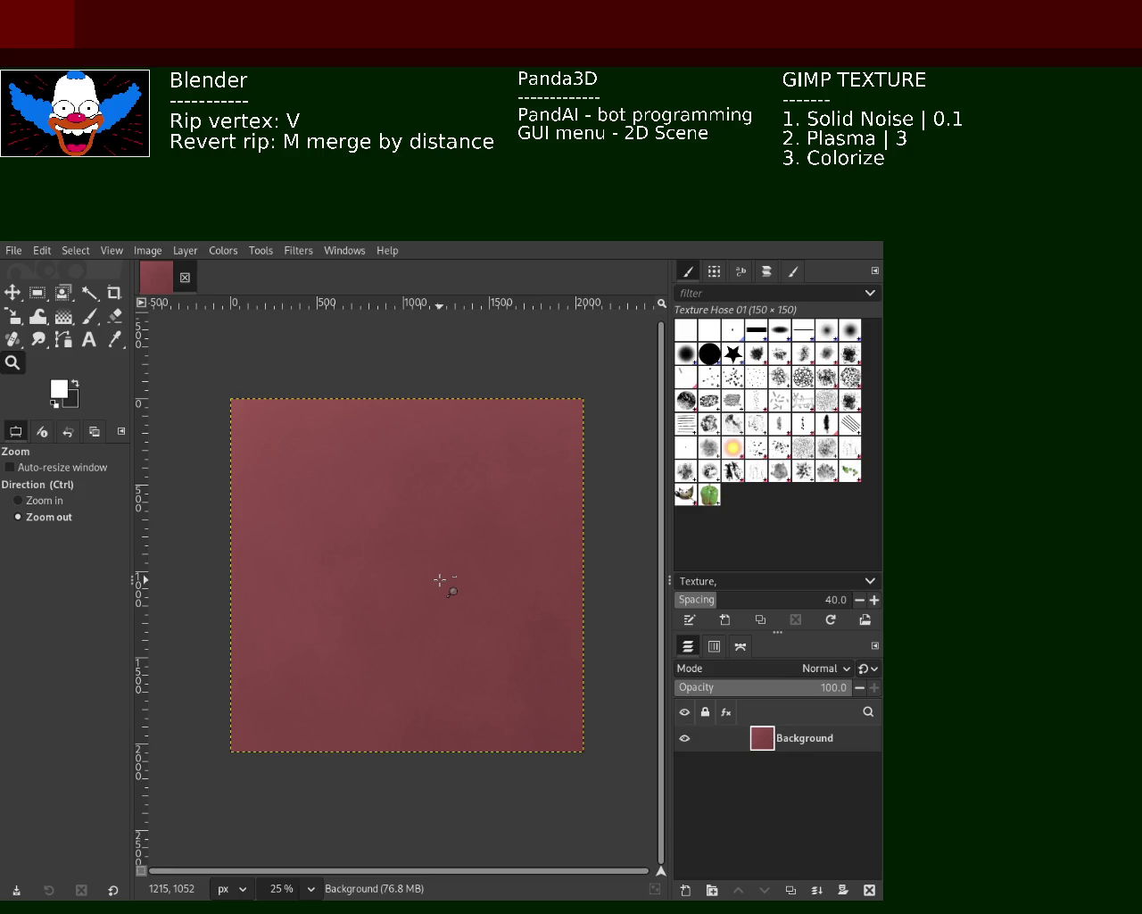
key("ctrl+z")
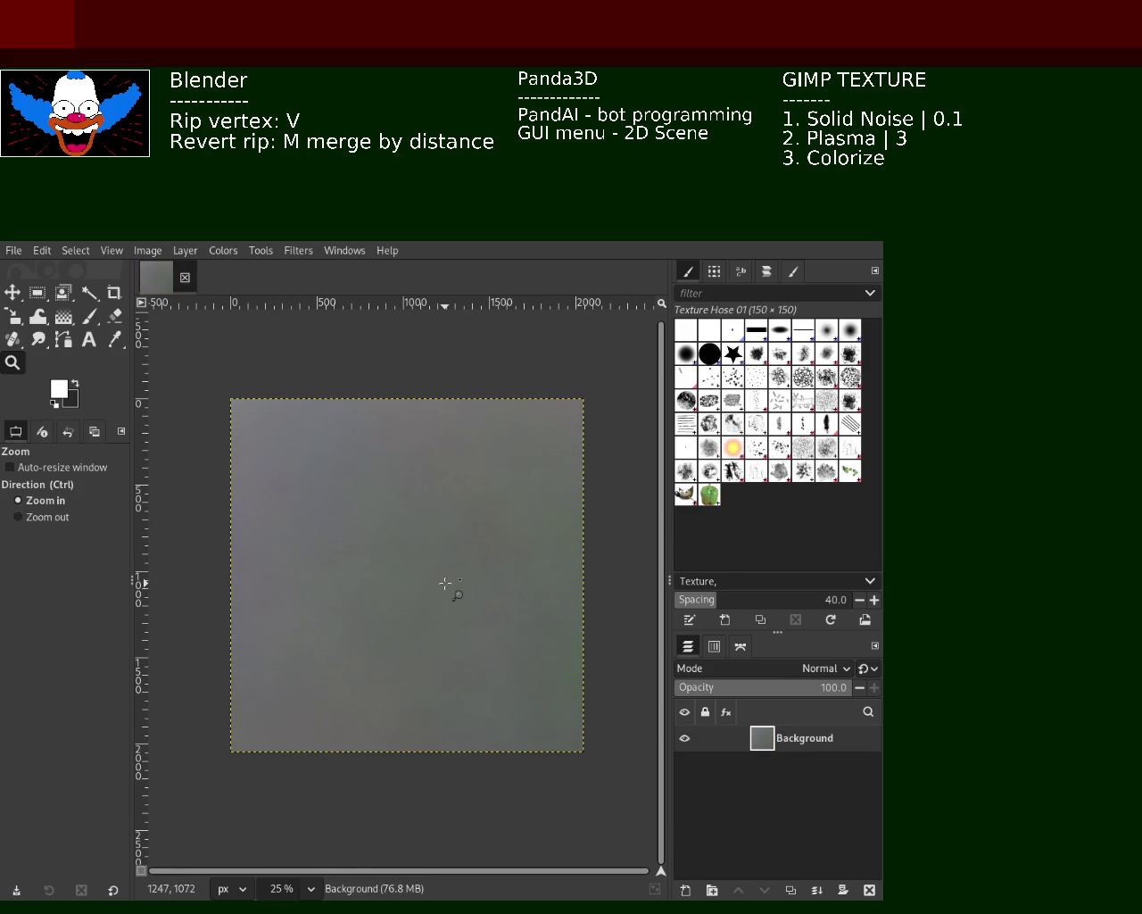
Step: Compare solid noise variations with undo/redo, then undo the noise to a blank dark layer
key("ctrl+z")
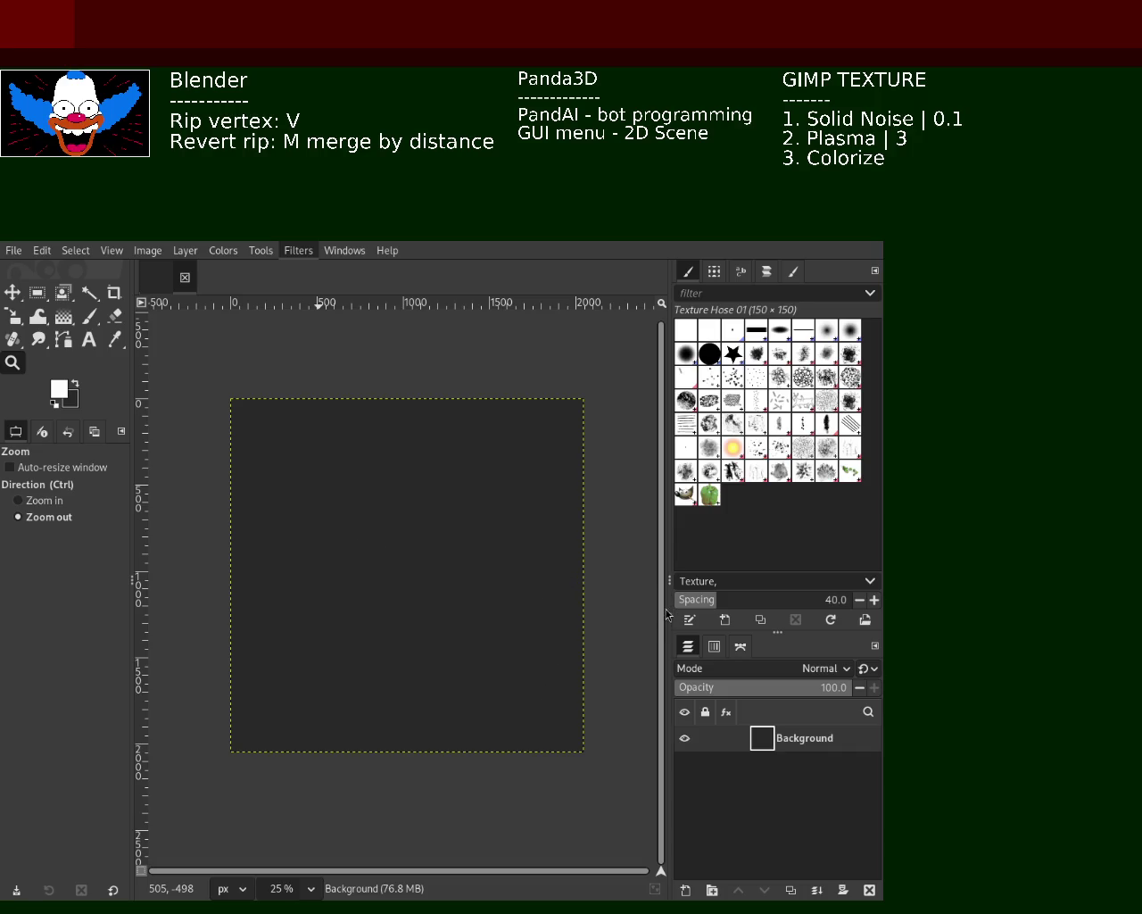
key("ctrl+f")
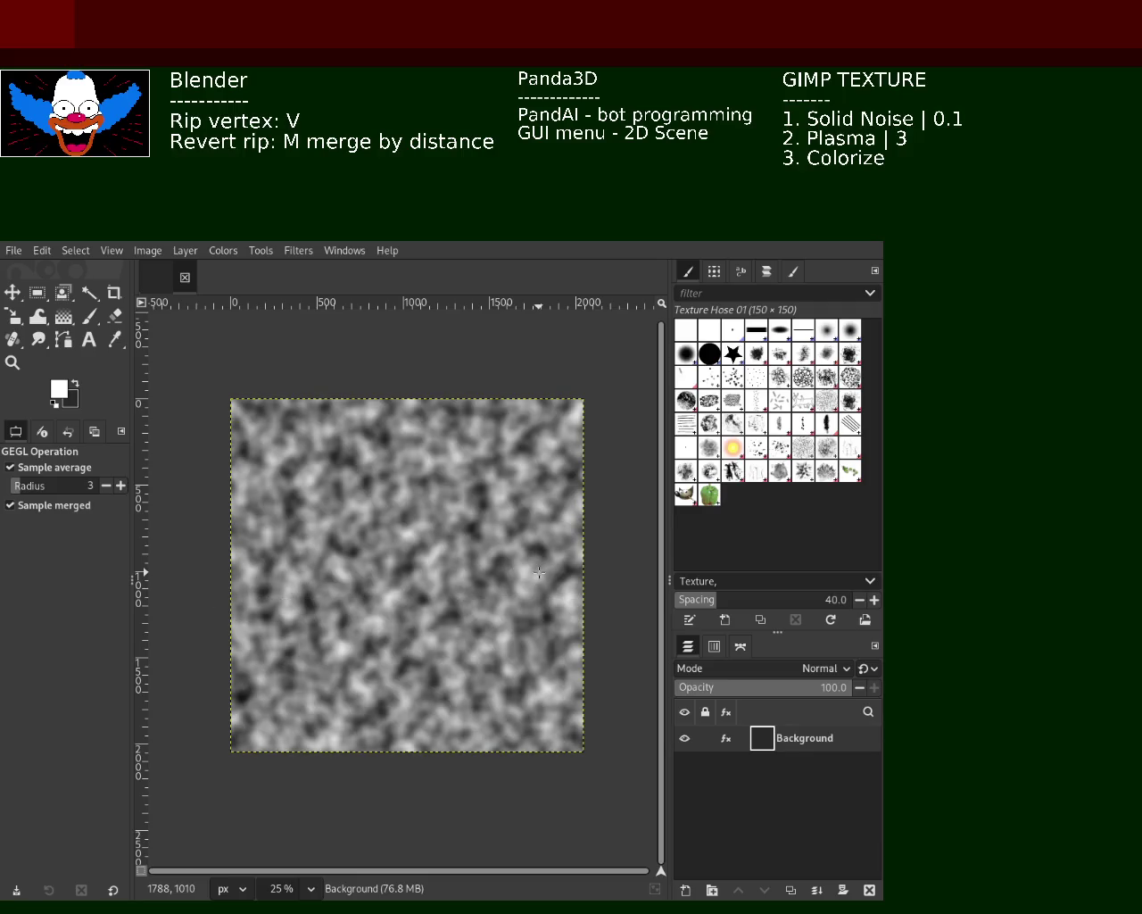
key("ctrl+z")
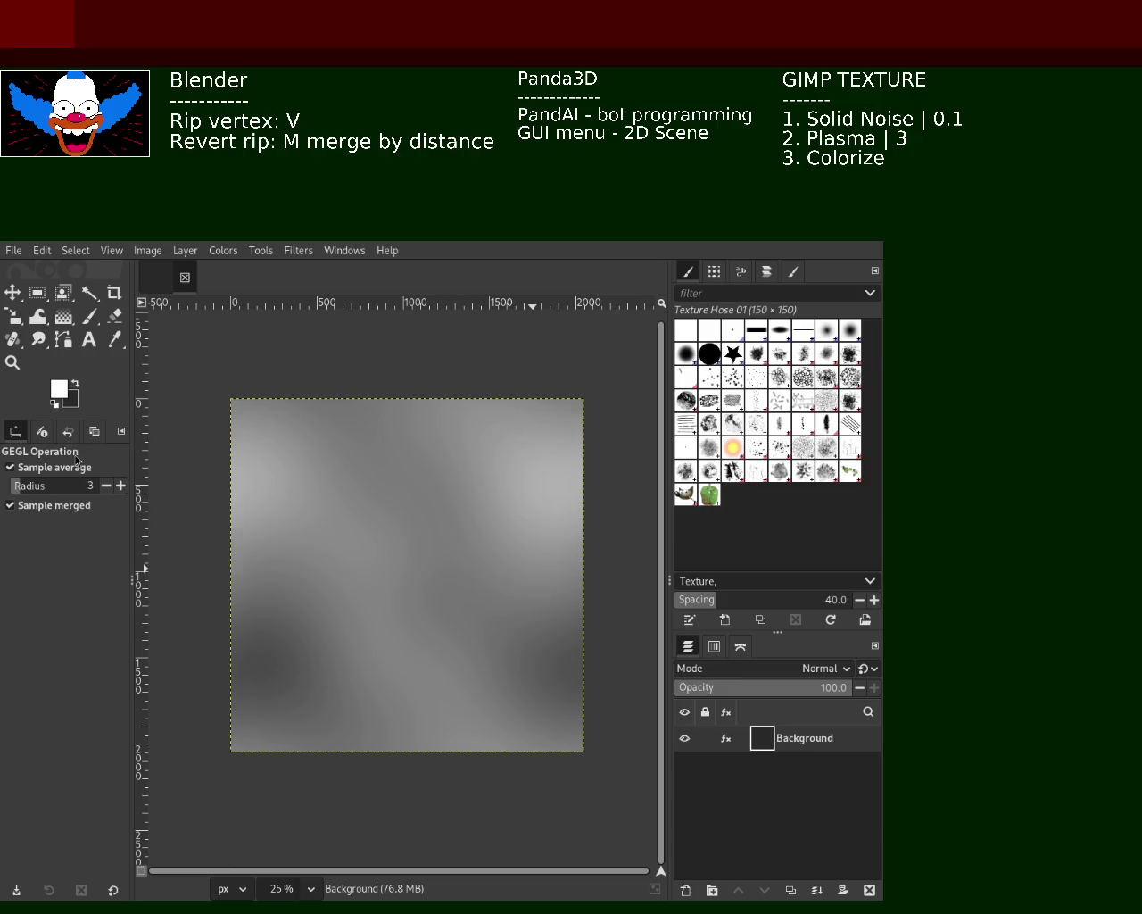
key("ctrl+z")
key("ctrl+y")
key("ctrl+z")
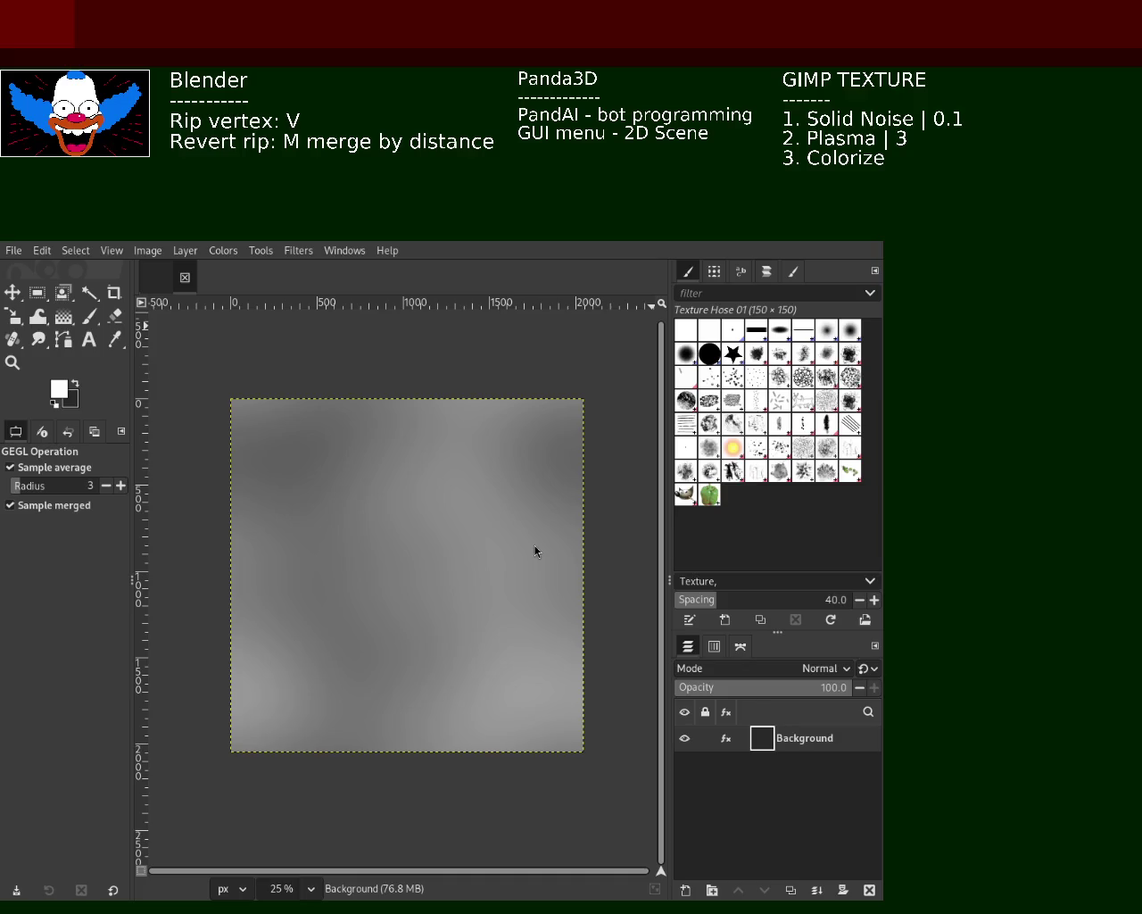
key("ctrl+z")
key("ctrl+y")
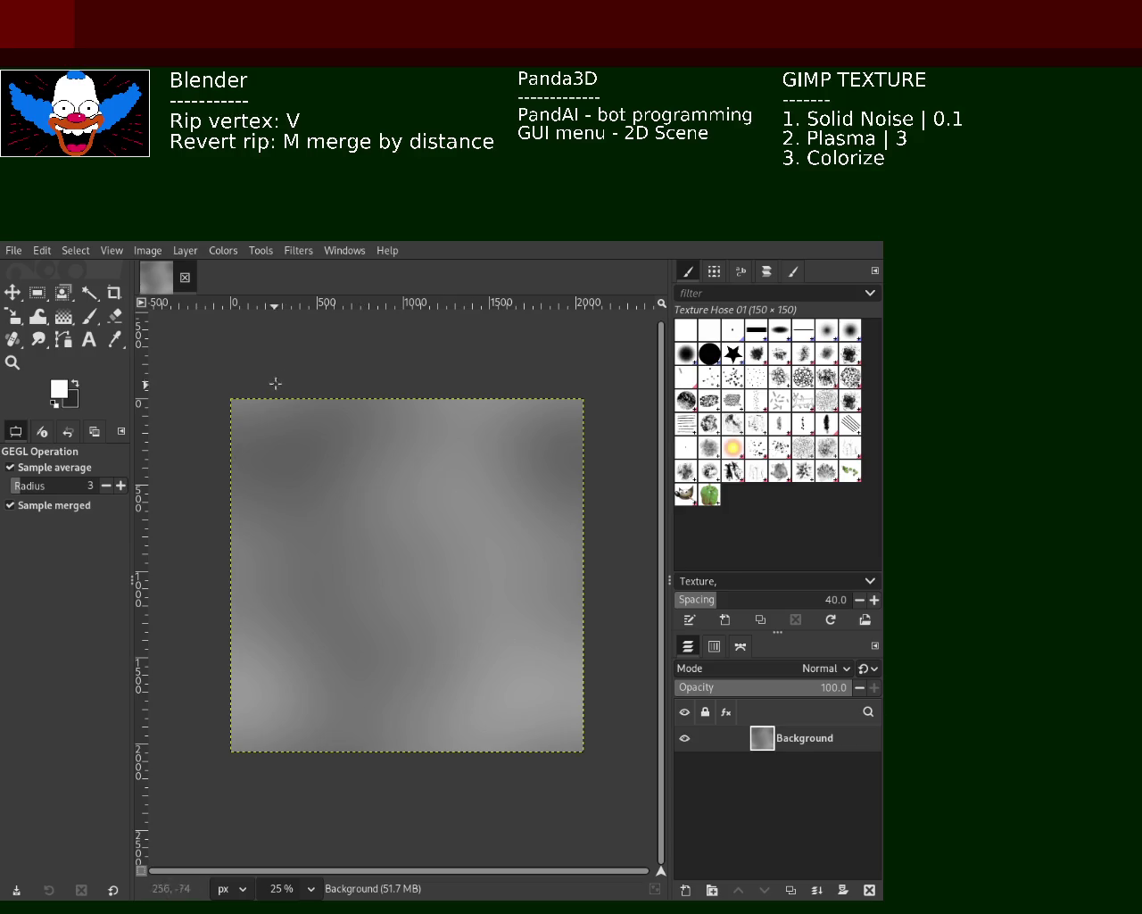
key("ctrl+z")
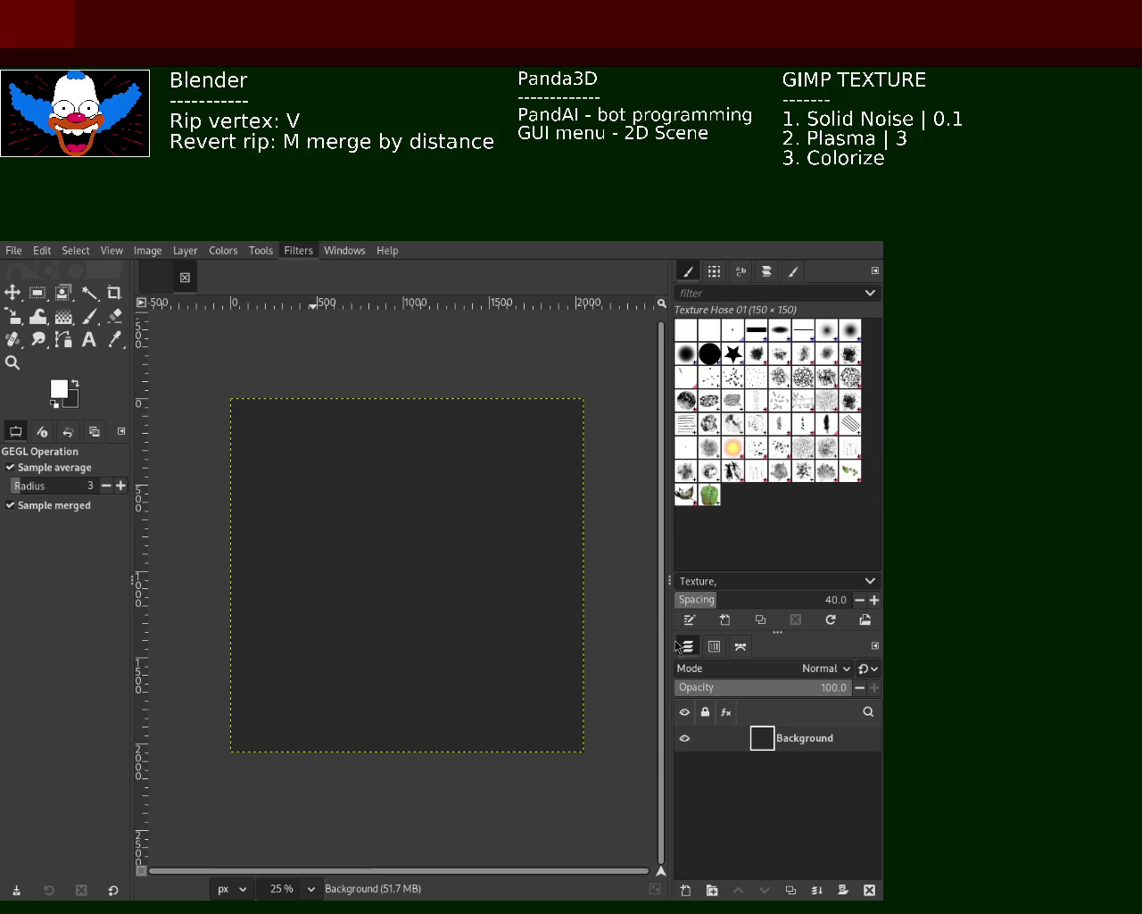
Step: Render a fresh, smooth grey Solid Noise texture on the Background layer and zoom in to inspect it
key("ctrl+f")
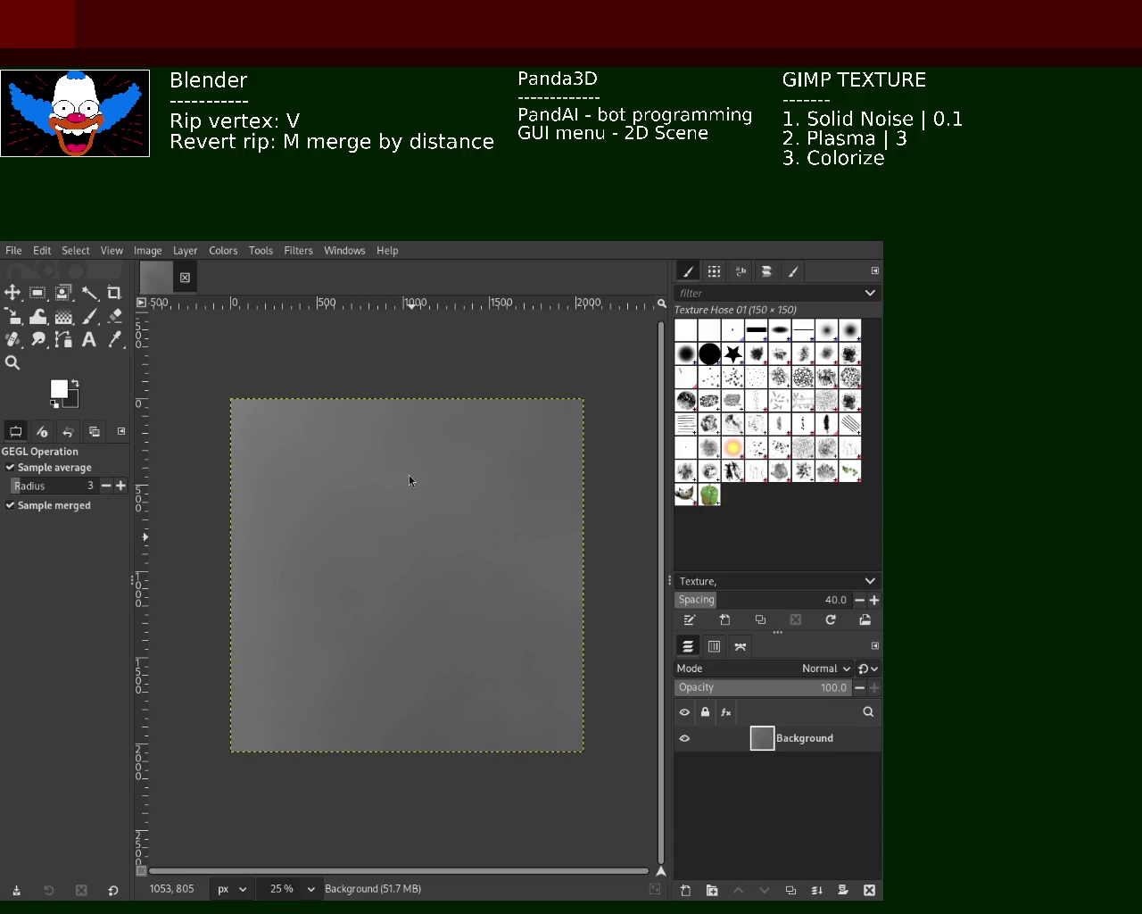
left_click(13, 362)
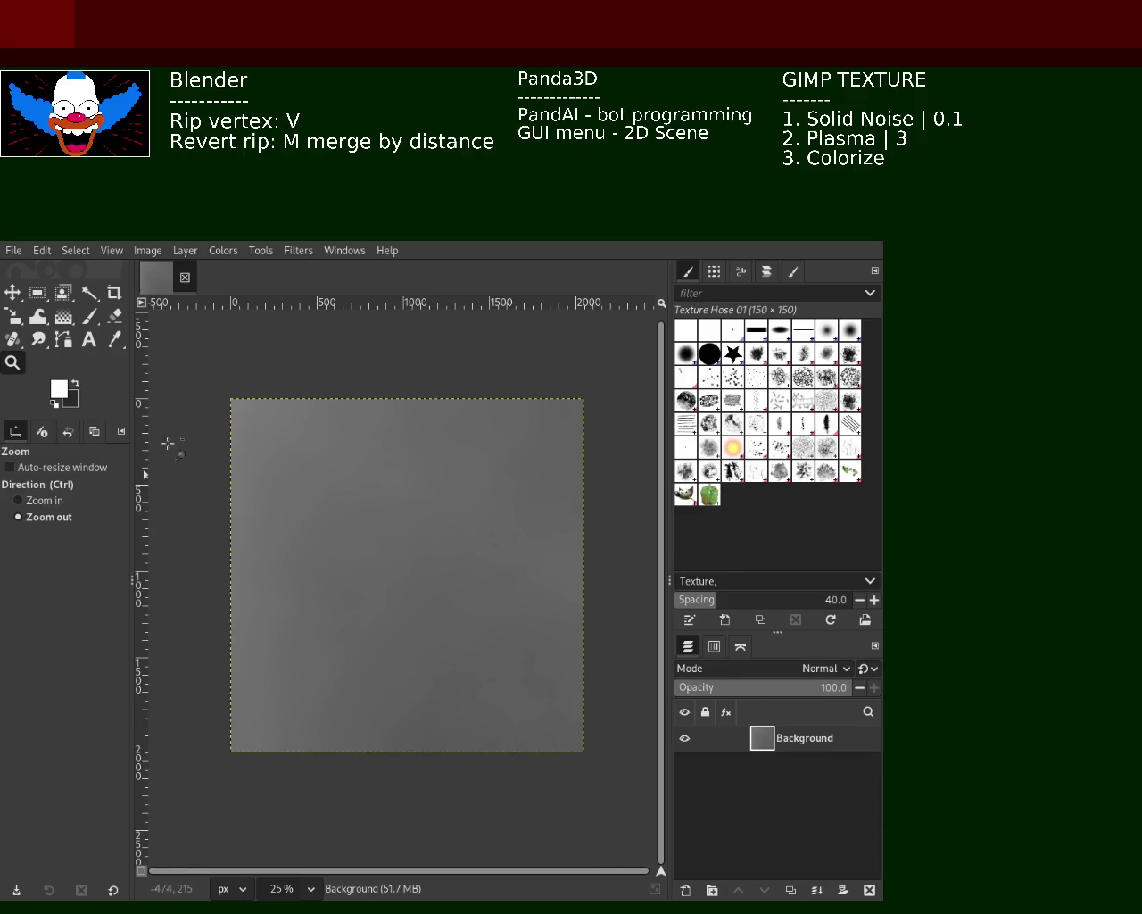
scroll(390, 521, "up", 1)
scroll(387, 518, "up", 1)
left_click(387, 518)
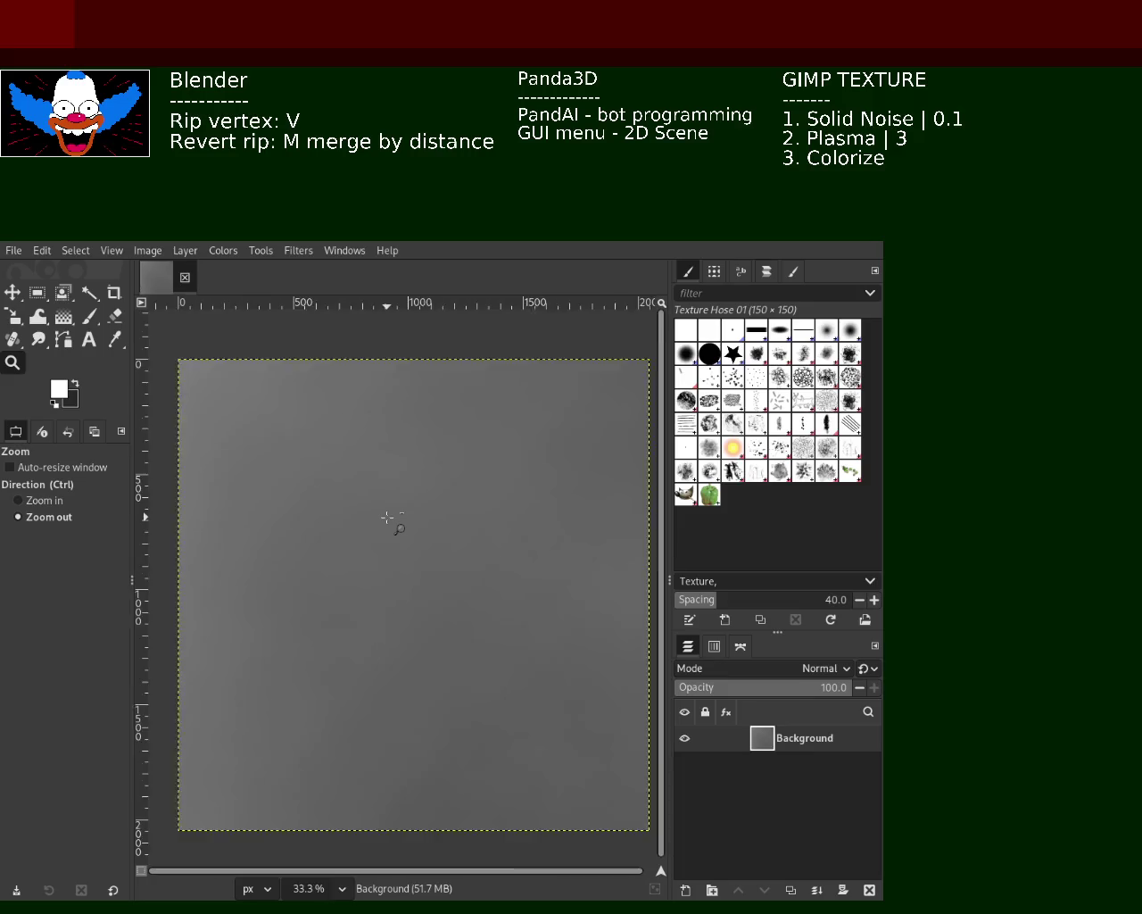
left_click(390, 520)
left_click(434, 467, "ctrl")
left_click(431, 461)
left_click(375, 550, "ctrl")
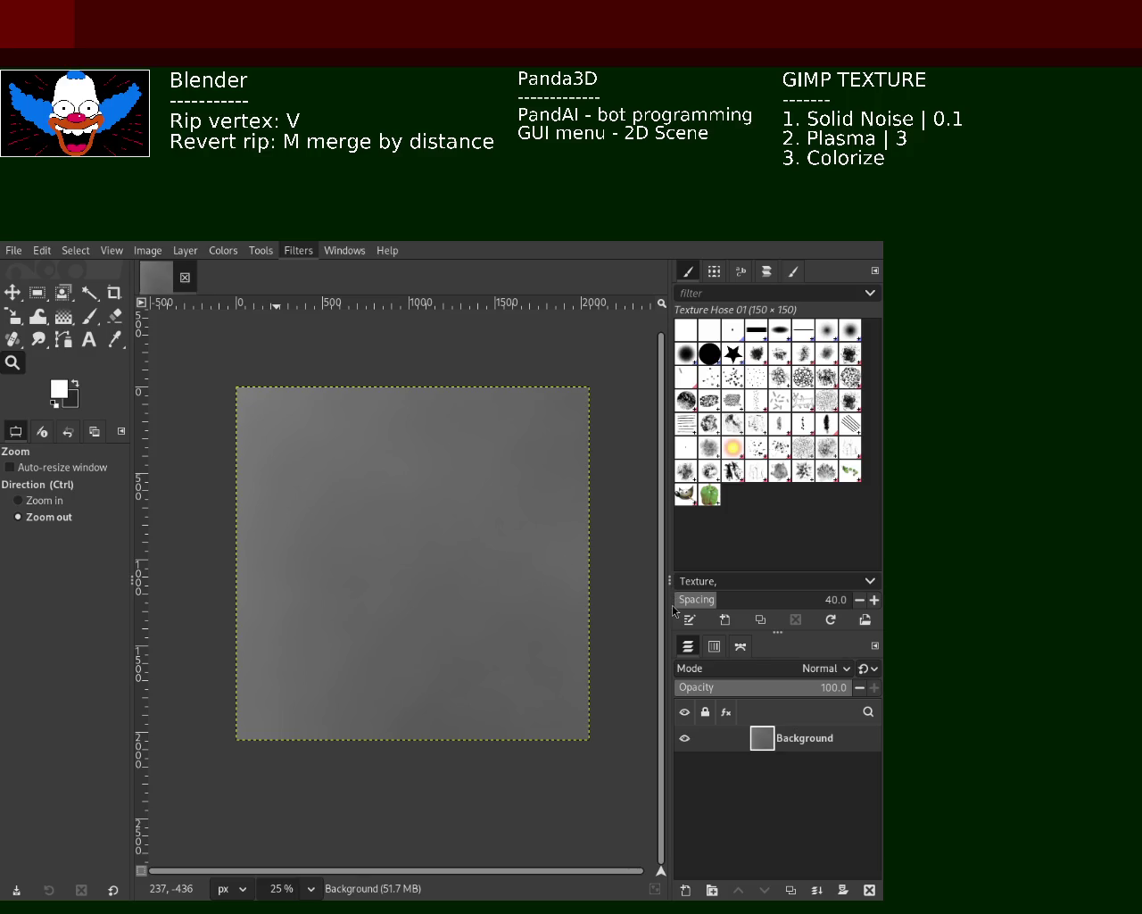
Step: Try a Plasma pattern with turbulence 3 over the grey noise, redoing and undoing it
key("ctrl+f")
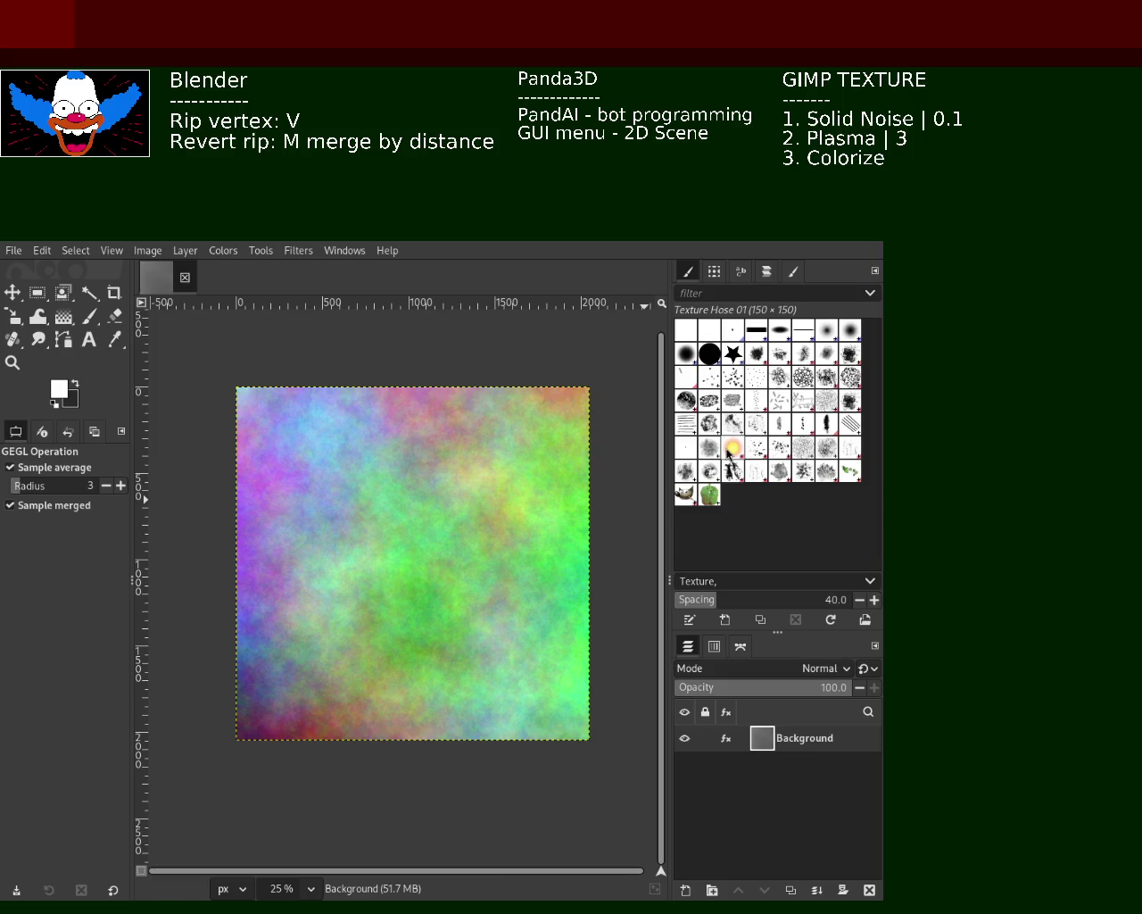
key("ctrl+z")
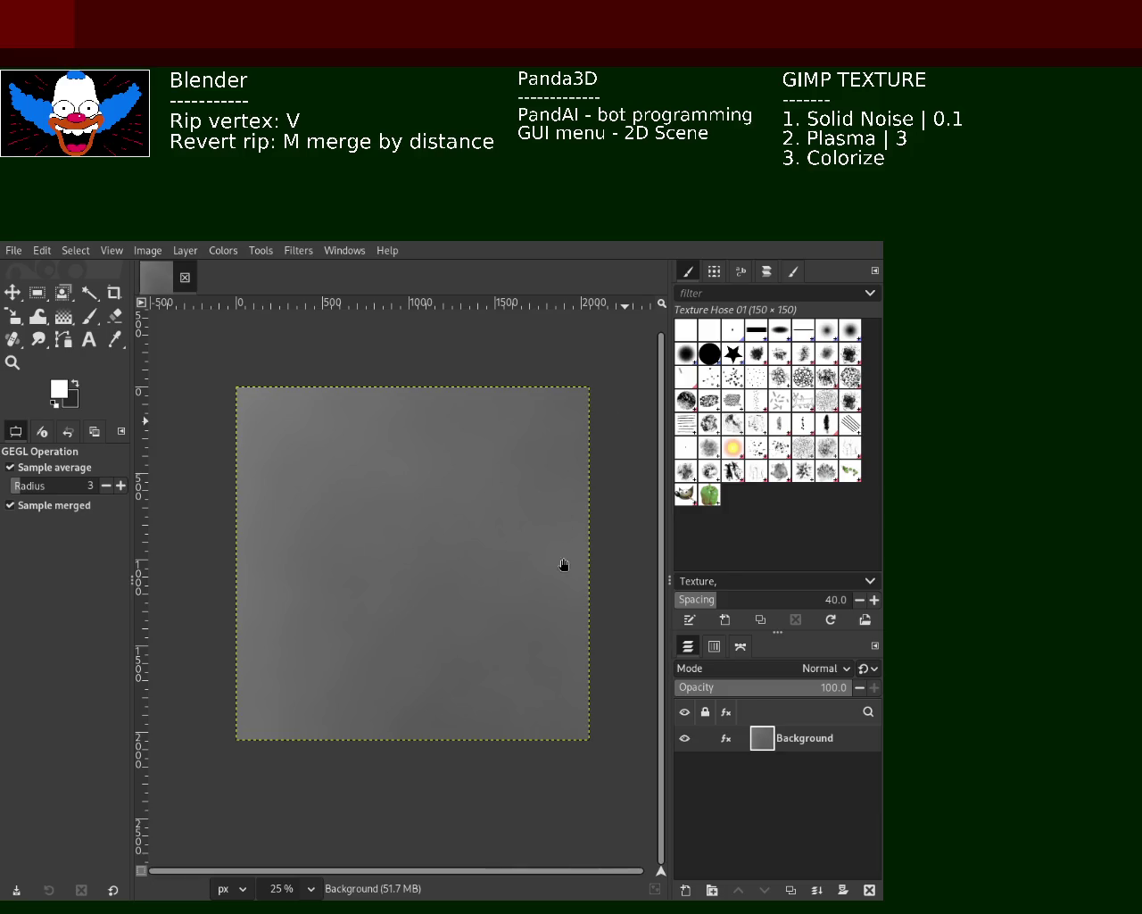
key("ctrl+y")
key("ctrl+z")
Step: Zoom in to inspect the noise detail, then zoom back out to view the whole image
left_click(19, 370)
left_click(359, 492)
left_click(357, 488)
left_click(356, 484, "ctrl")
left_click(355, 485)
left_click(482, 505, "ctrl")
left_click(479, 500)
left_click(432, 500, "ctrl")
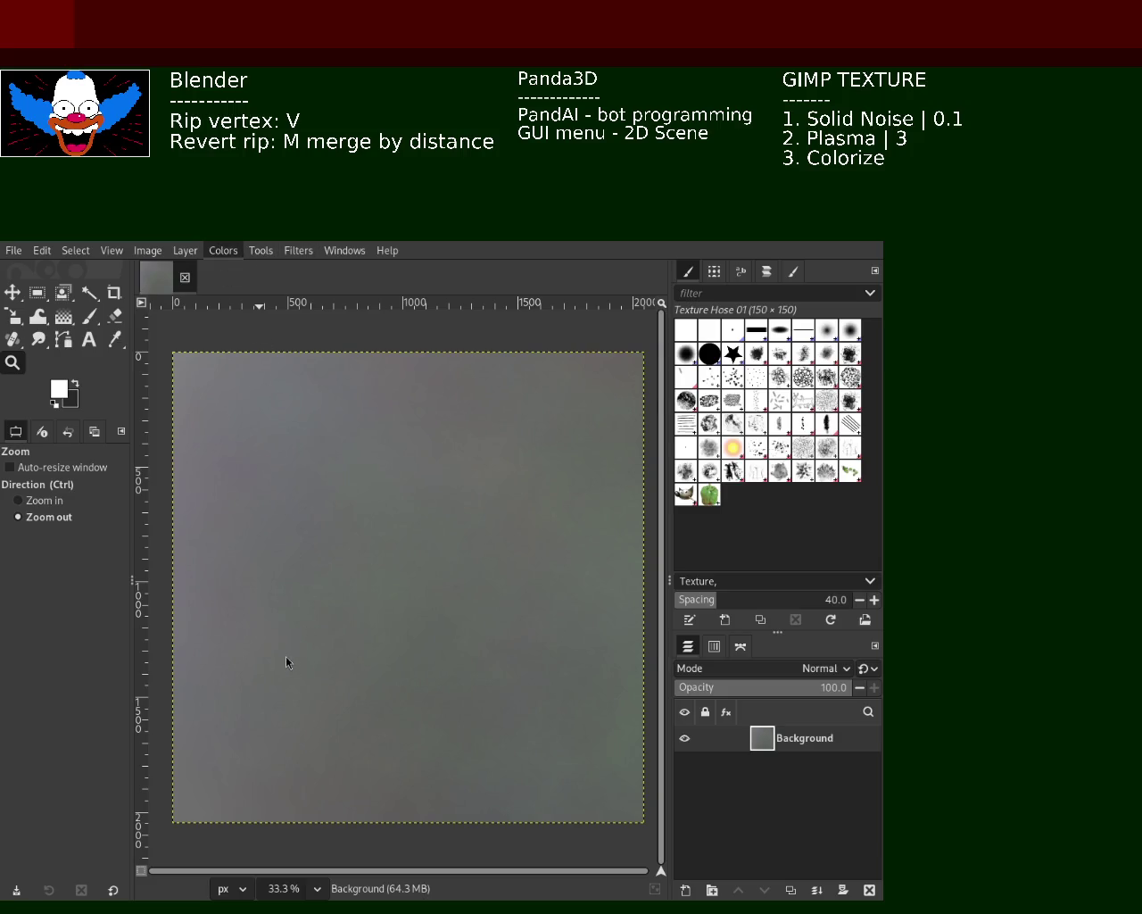
Step: Colorize the cloudy noise texture with a red hue, giving it a muted dusty red
key("ctrl+shift+f")
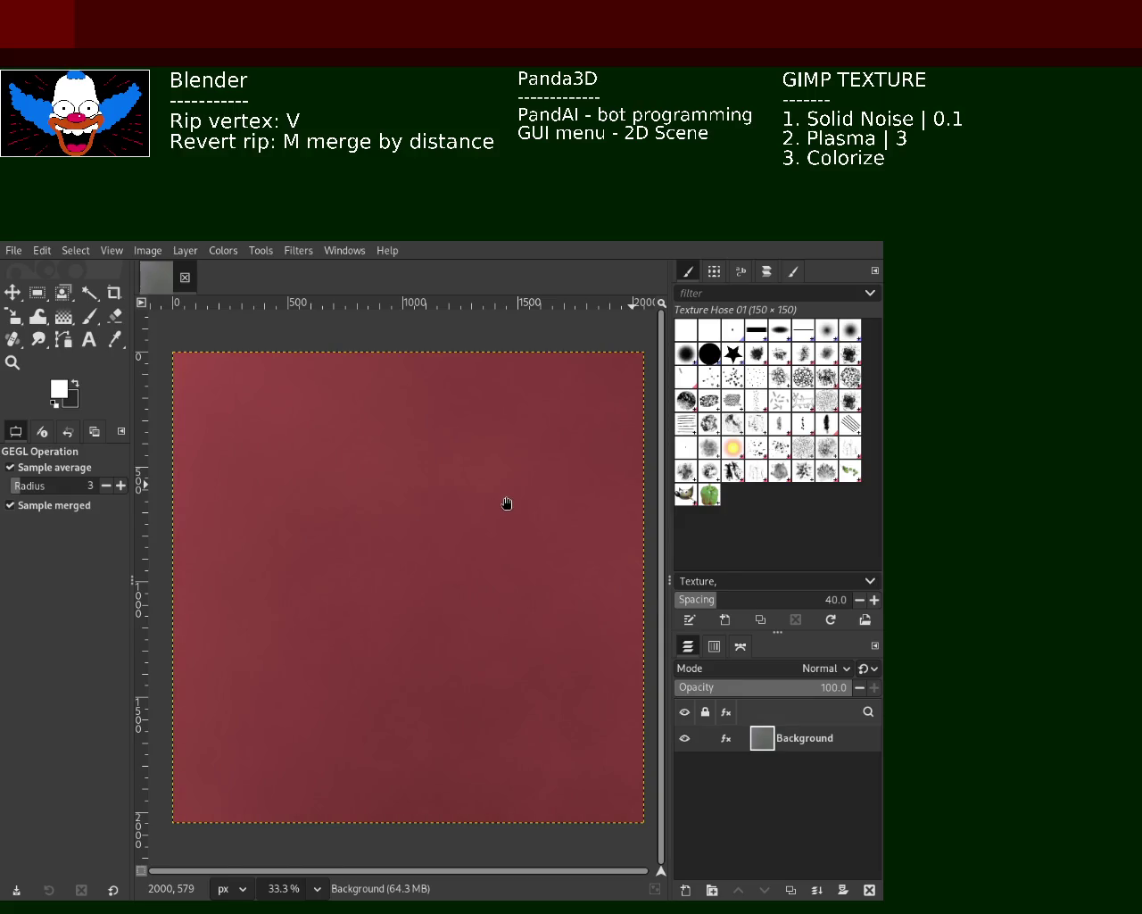
key("Return")
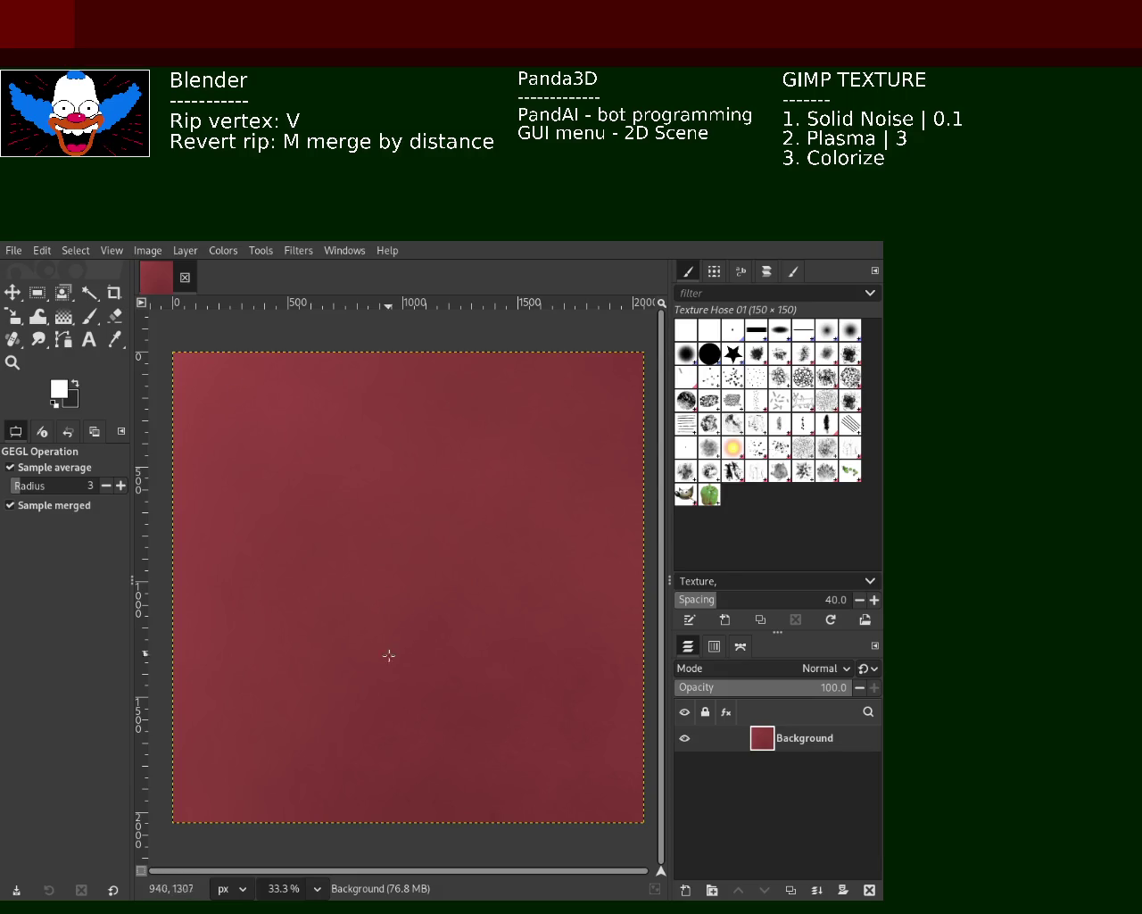
left_click(13, 362)
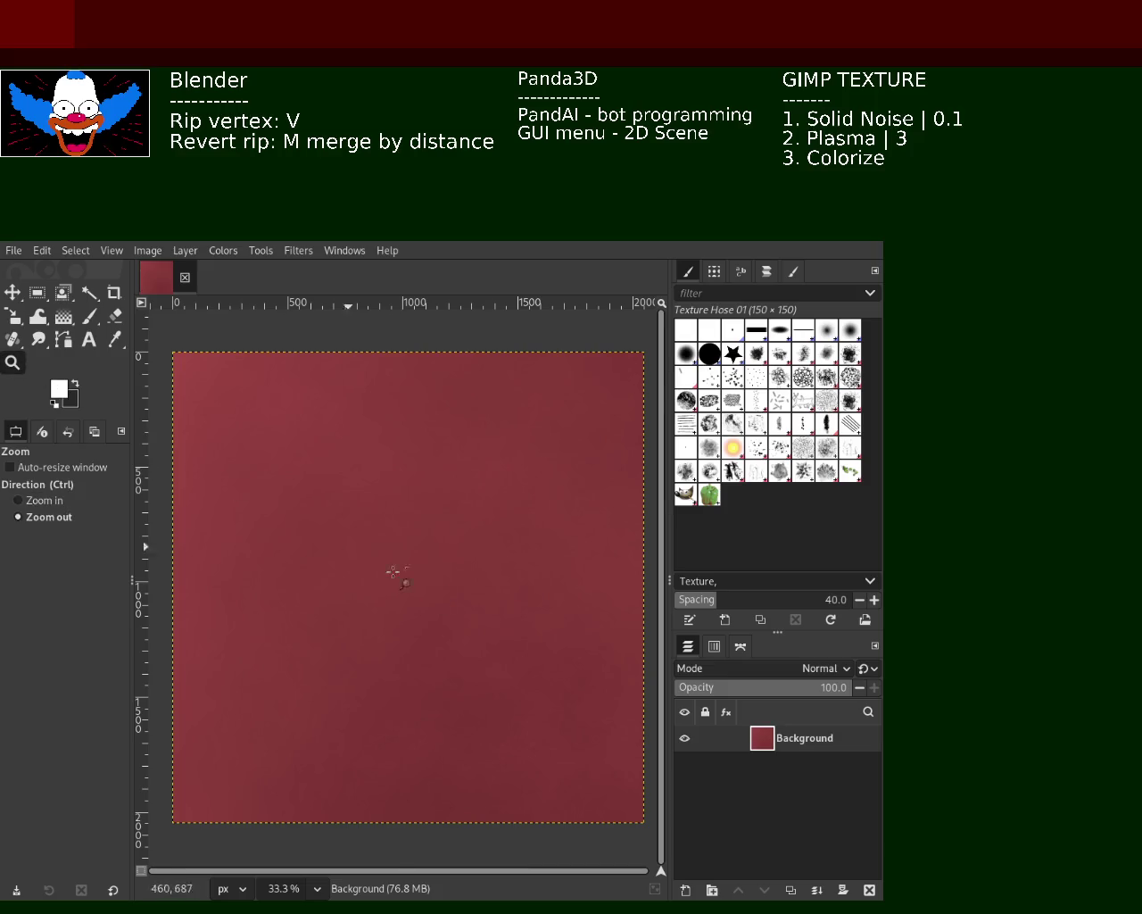
left_click(462, 622, "ctrl")
left_click(462, 622, "ctrl")
left_click(463, 622)
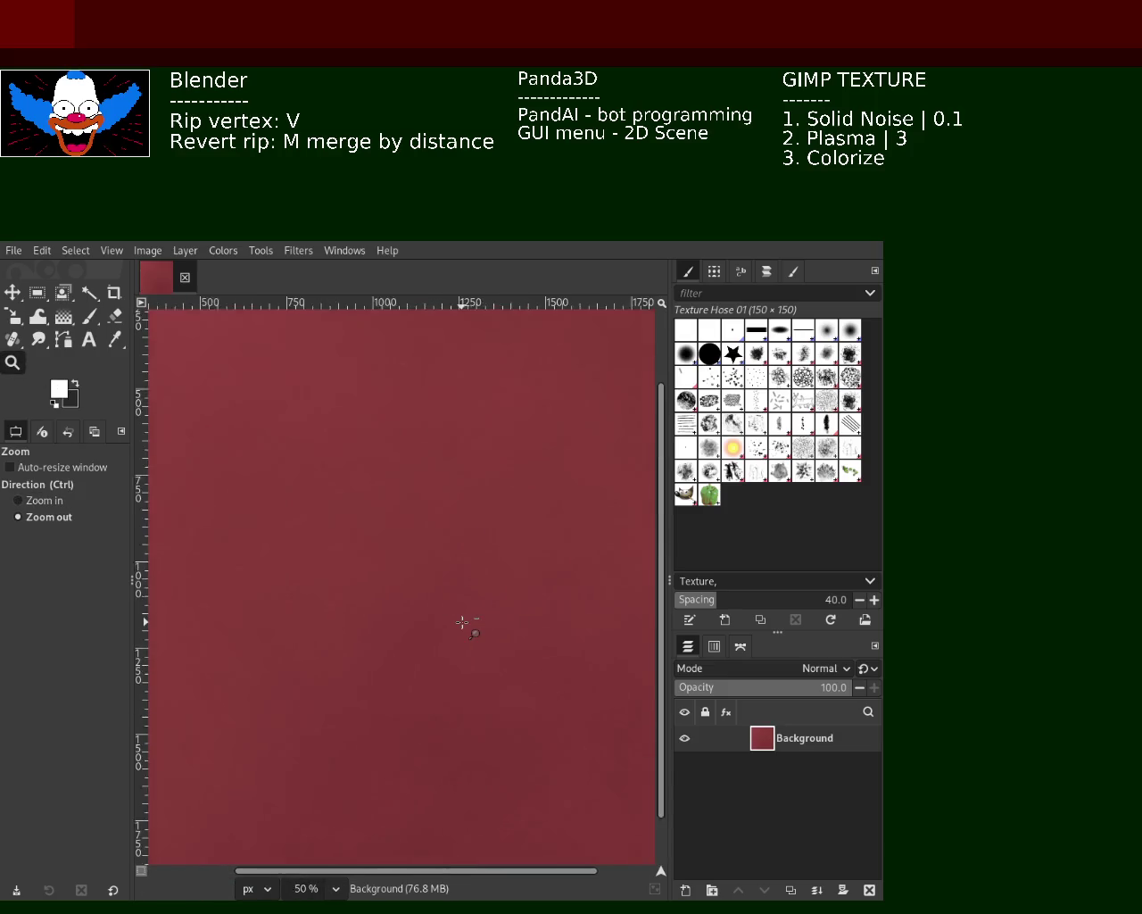
left_click(463, 622)
left_click(462, 622)
left_click(464, 623, "ctrl")
left_click(464, 623)
left_click(474, 626, "ctrl")
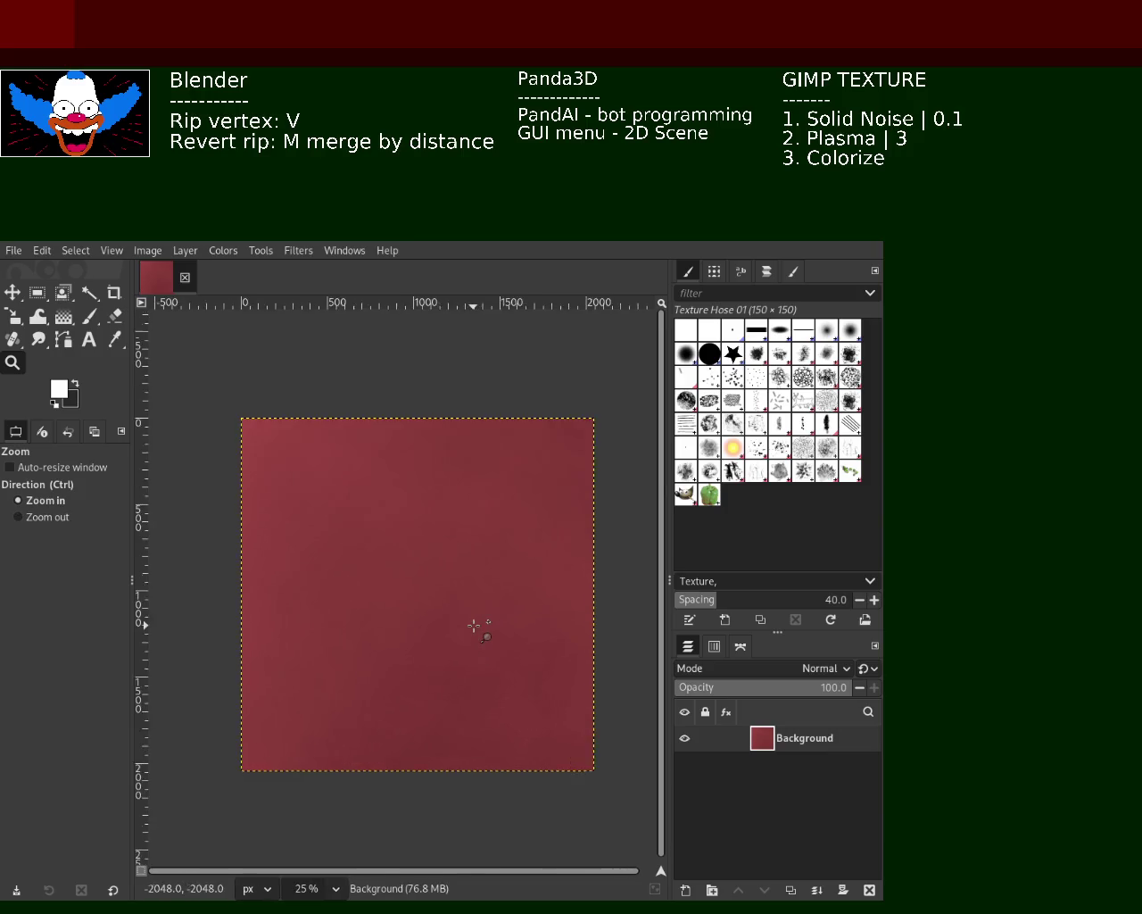
left_click(473, 626)
left_click(439, 635, "ctrl")
left_click(418, 561)
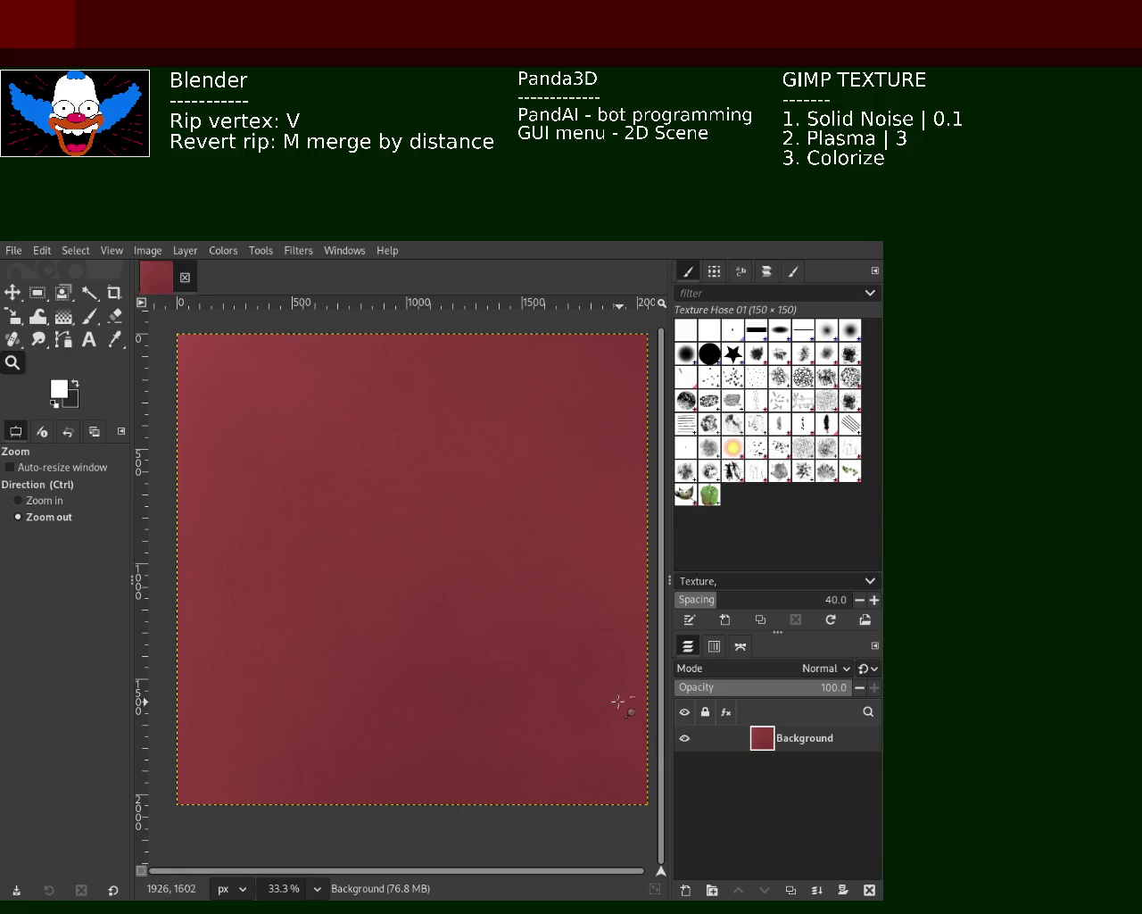
key("ctrl")
Step: Save the red noise texture image, then zoom in and back out to check it
key("ctrl+s")
left_click(480, 547, "ctrl")
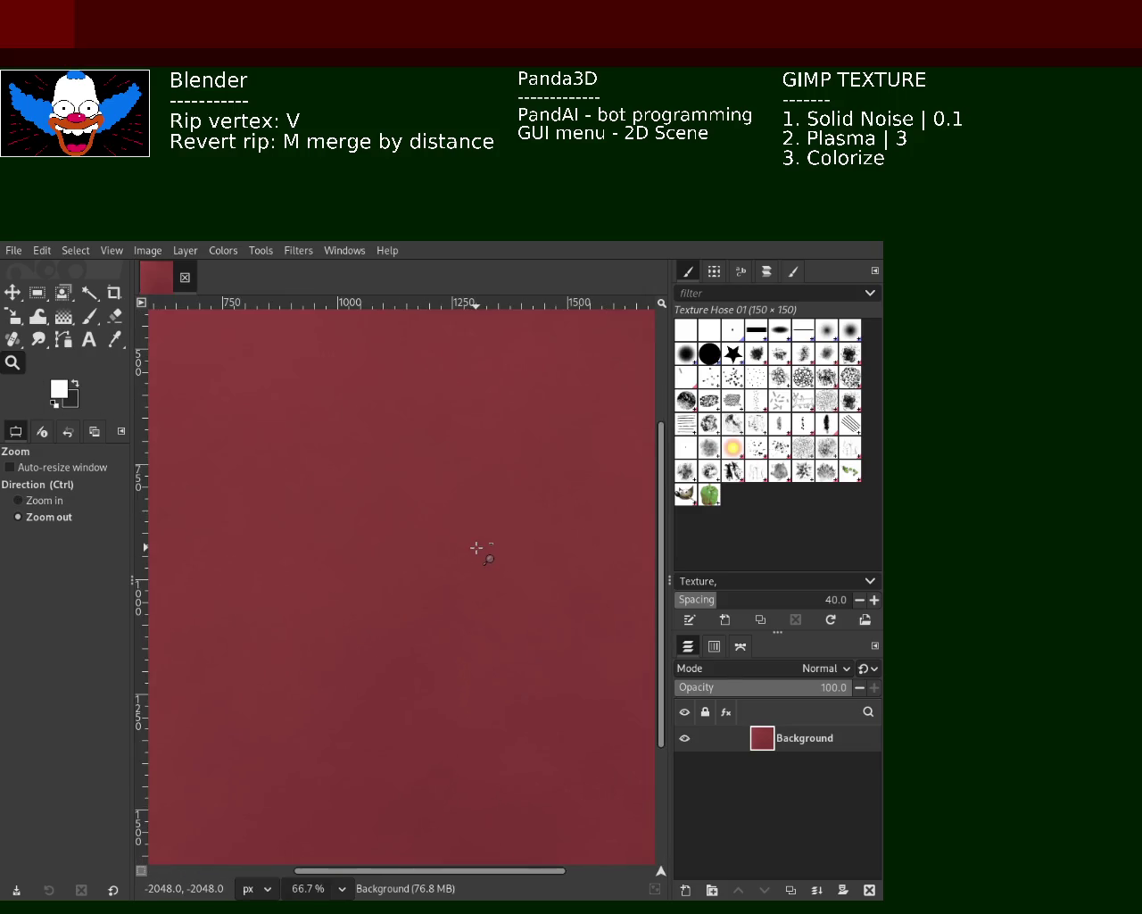
left_click(477, 548)
left_click(478, 548)
left_click(479, 550, "ctrl")
left_click(479, 552)
left_click(457, 525, "ctrl")
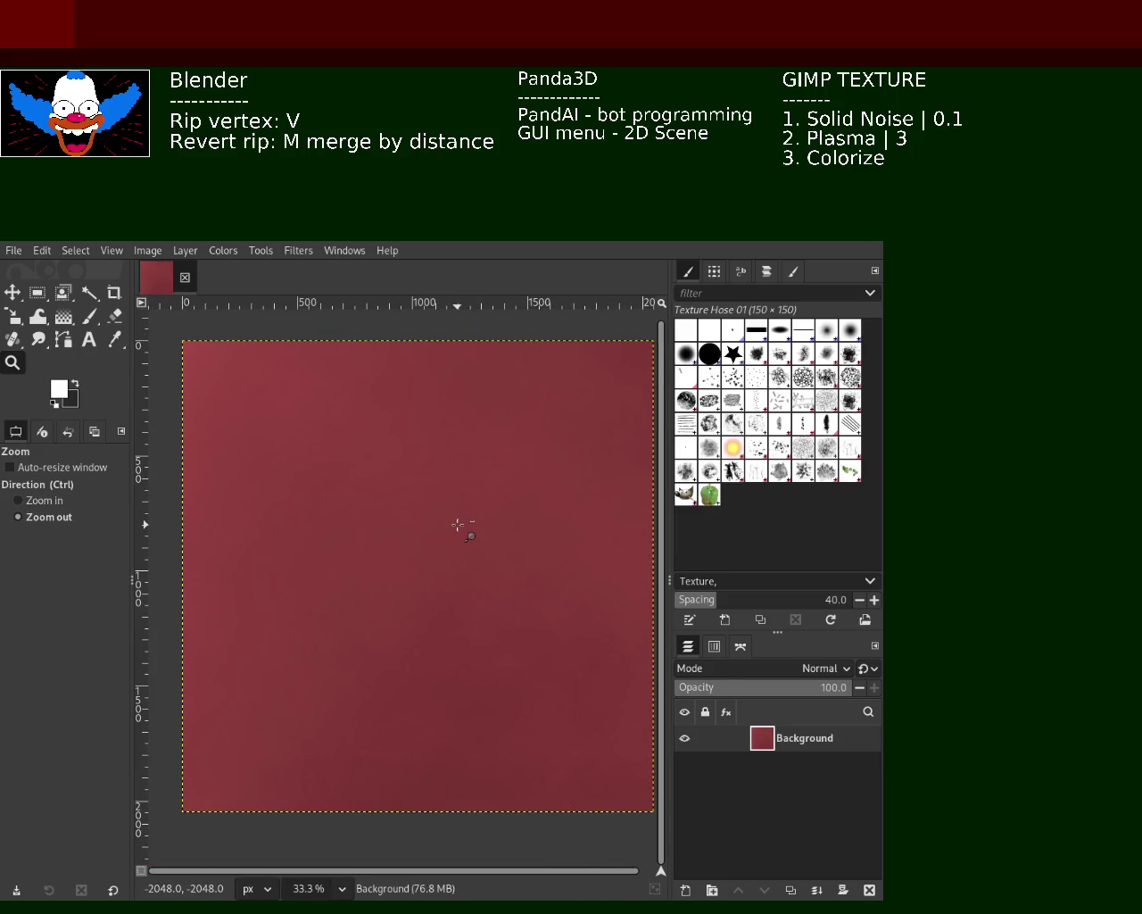
left_click(458, 526, "ctrl")
left_click(458, 525)
left_click(460, 526)
left_click(503, 492, "ctrl")
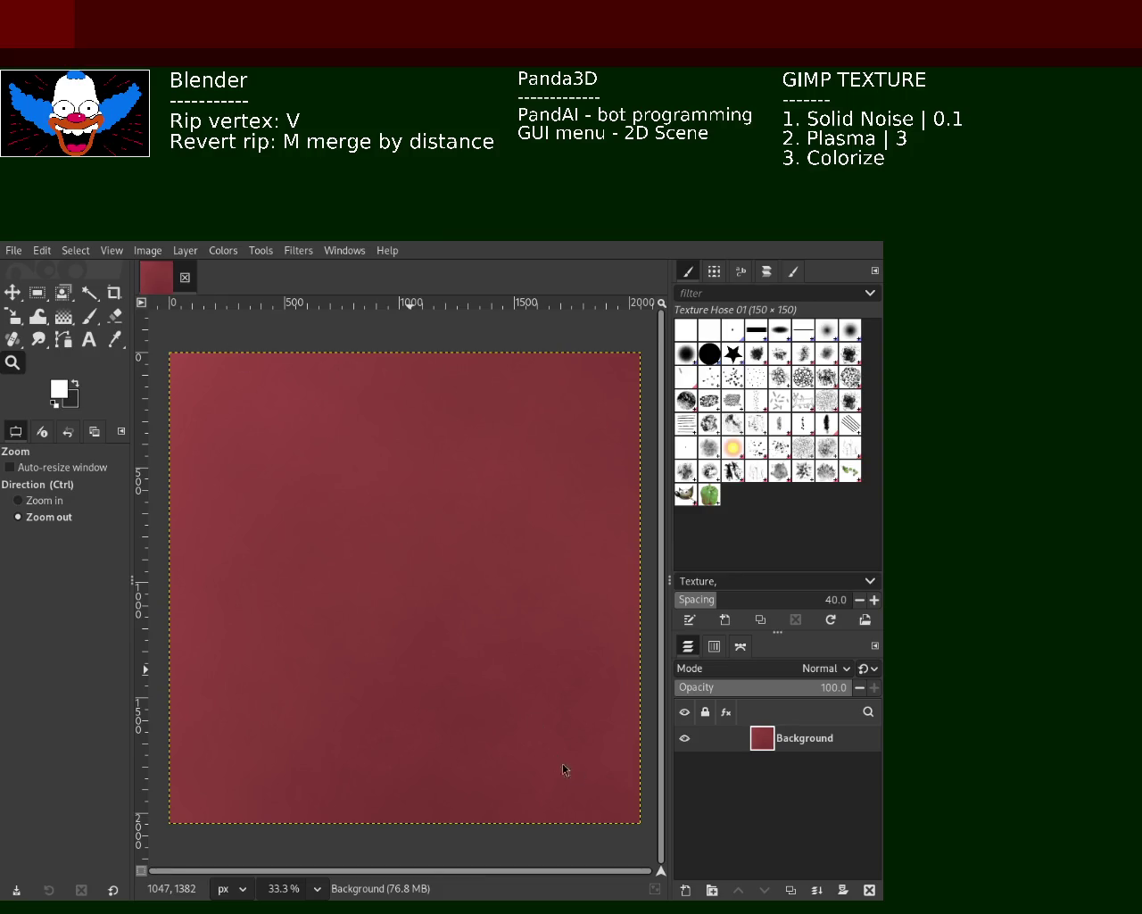
Step: Duplicate the red Background layer several times and rename the topmost copy 'metallic'
mouse_move(762, 738)
key("shift+ctrl+d")
key("shift+ctrl+d")
key("shift+ctrl+d")
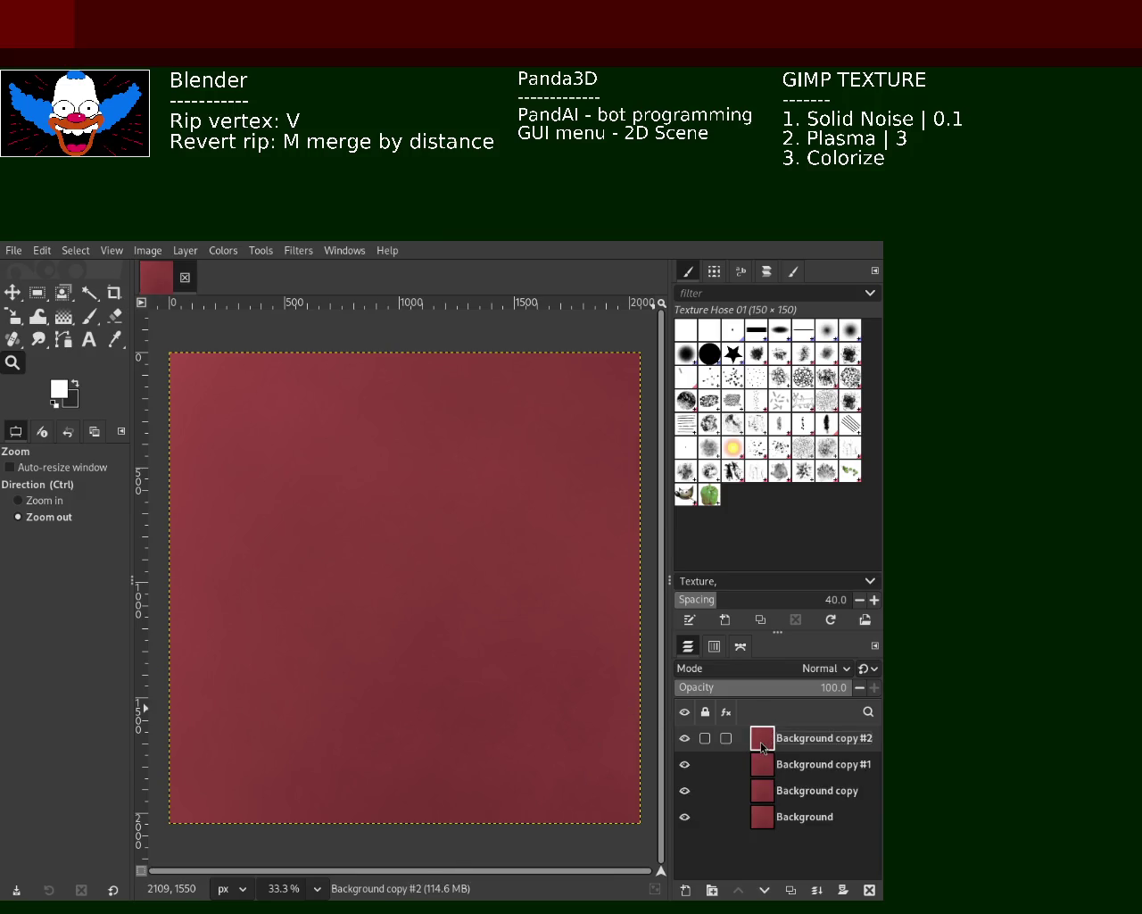
key("shift+ctrl+d")
key("shift+ctrl+d")
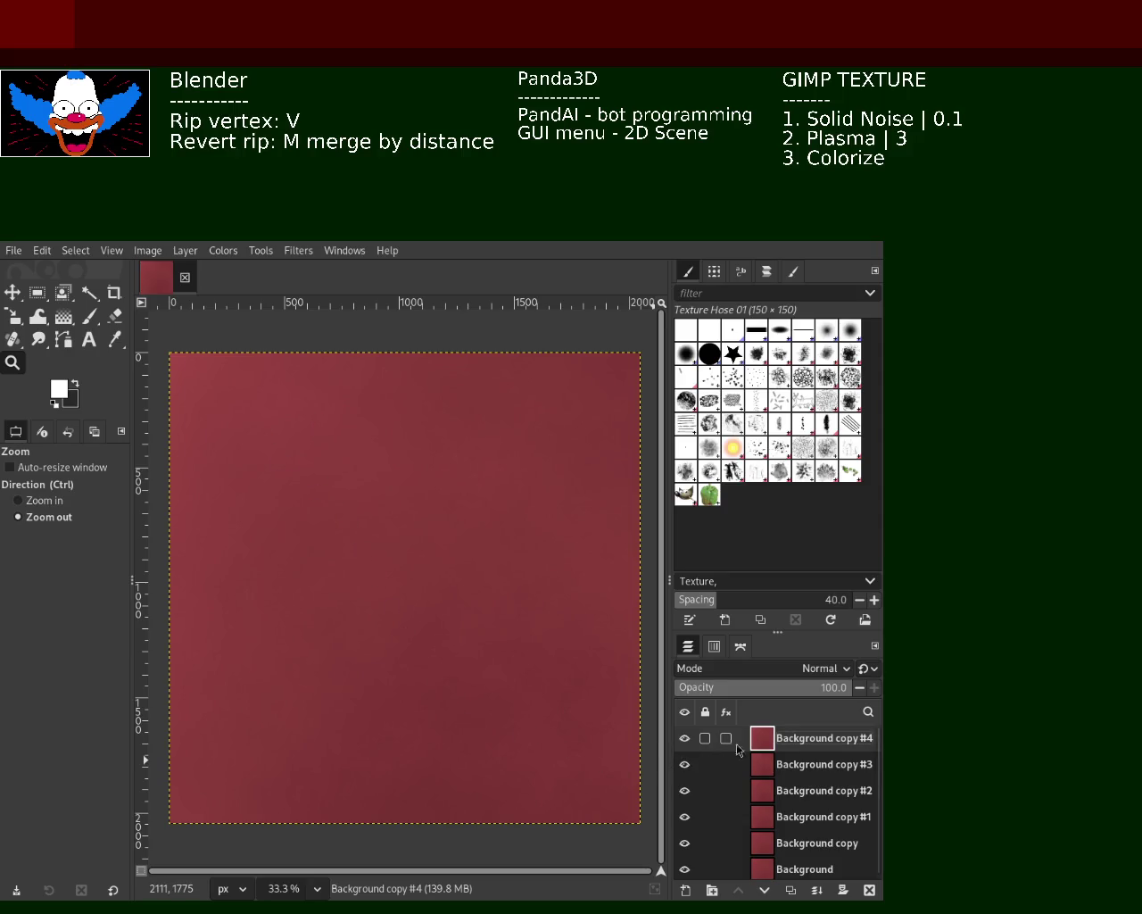
double_click(794, 742)
type("metal")
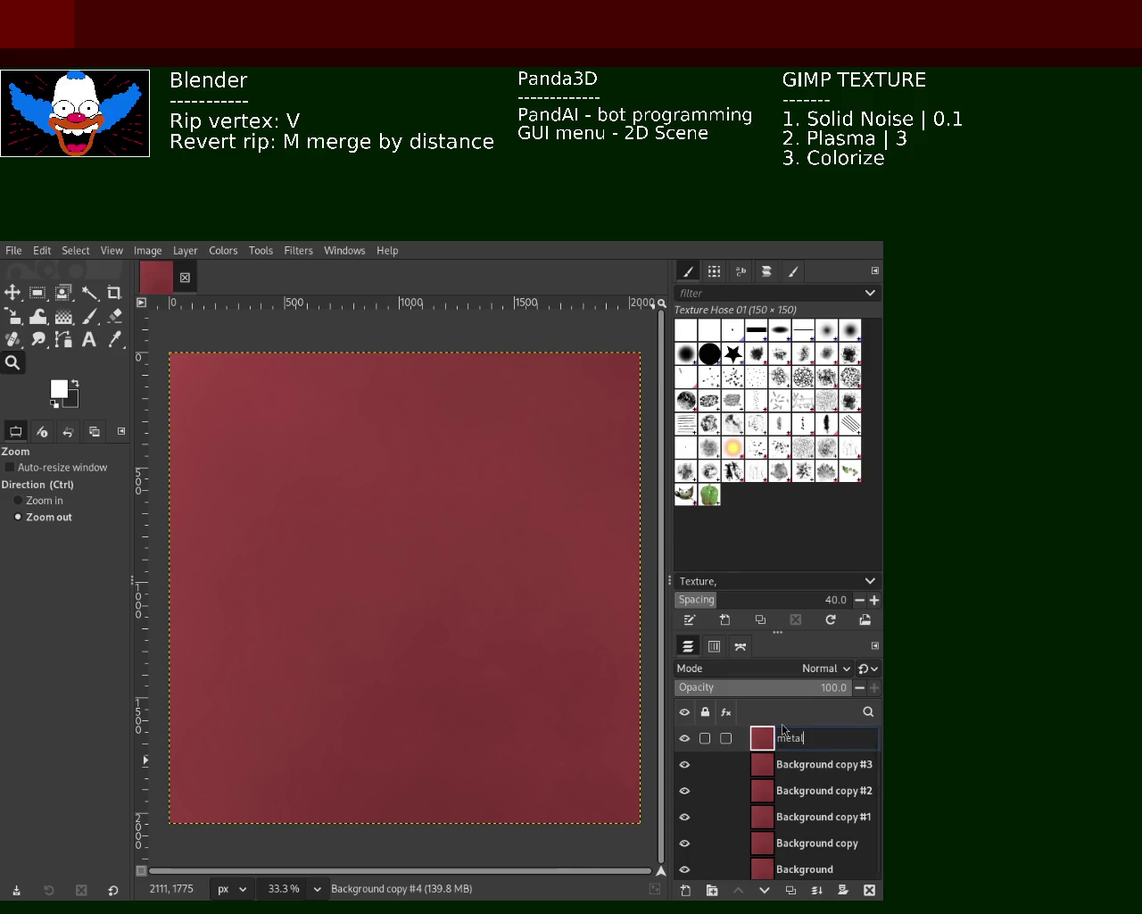
type("lic")
key("Return")
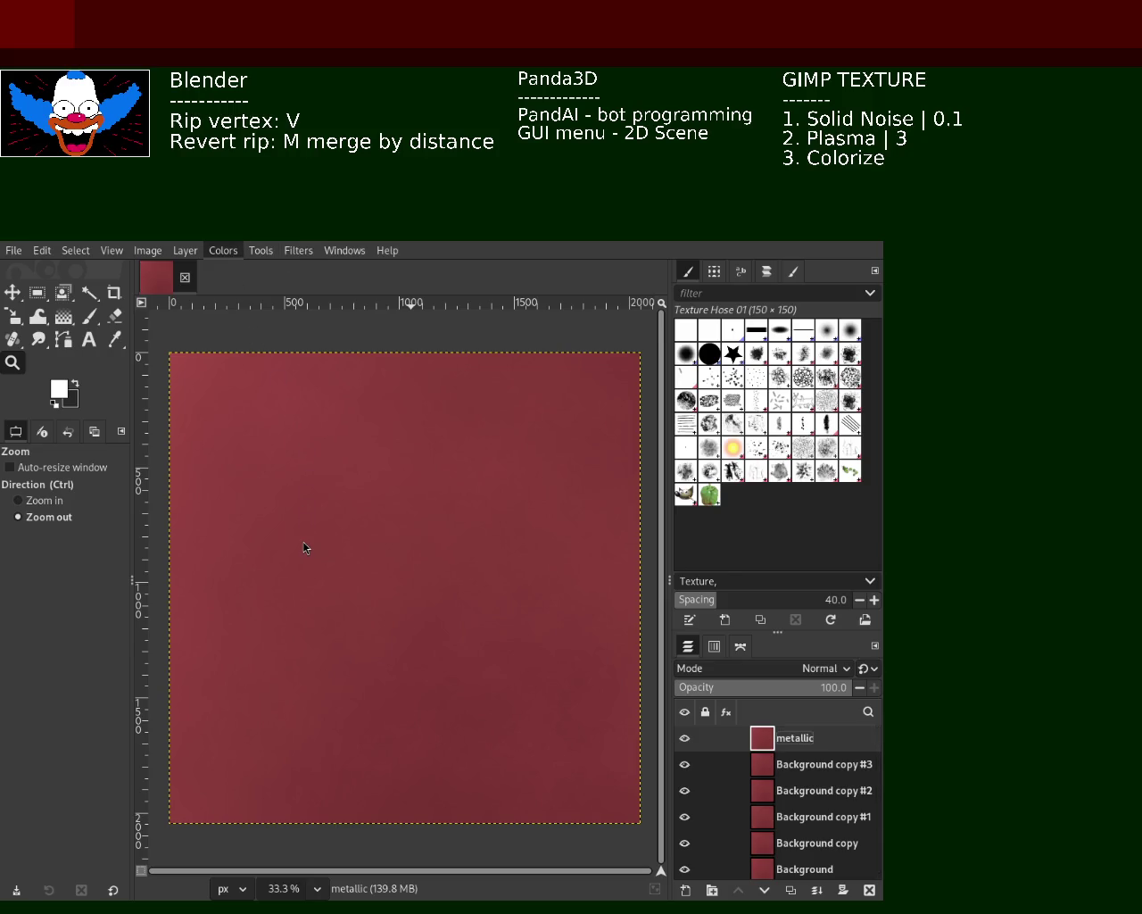
Step: Desaturate the metallic layer to grey and begin a Levels adjustment on it
key("ctrl+f")
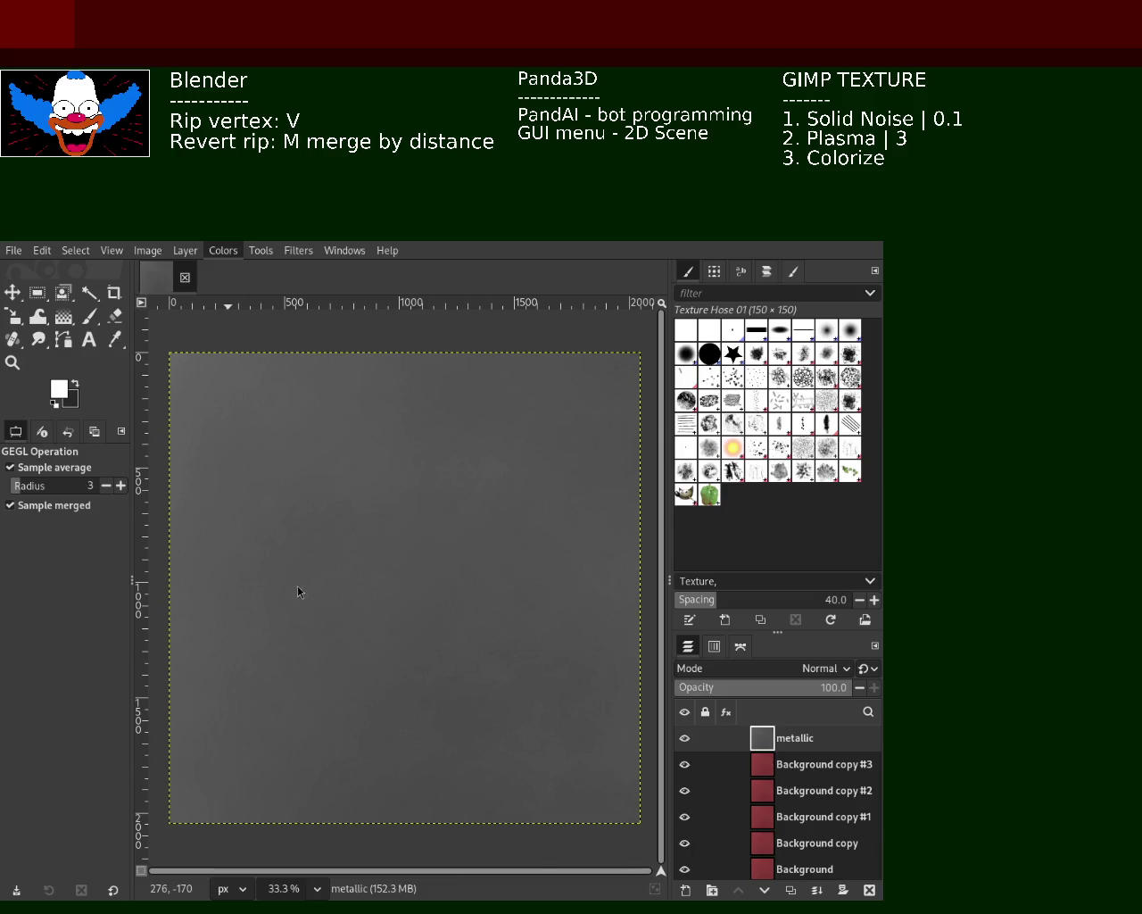
key("ctrl+f")
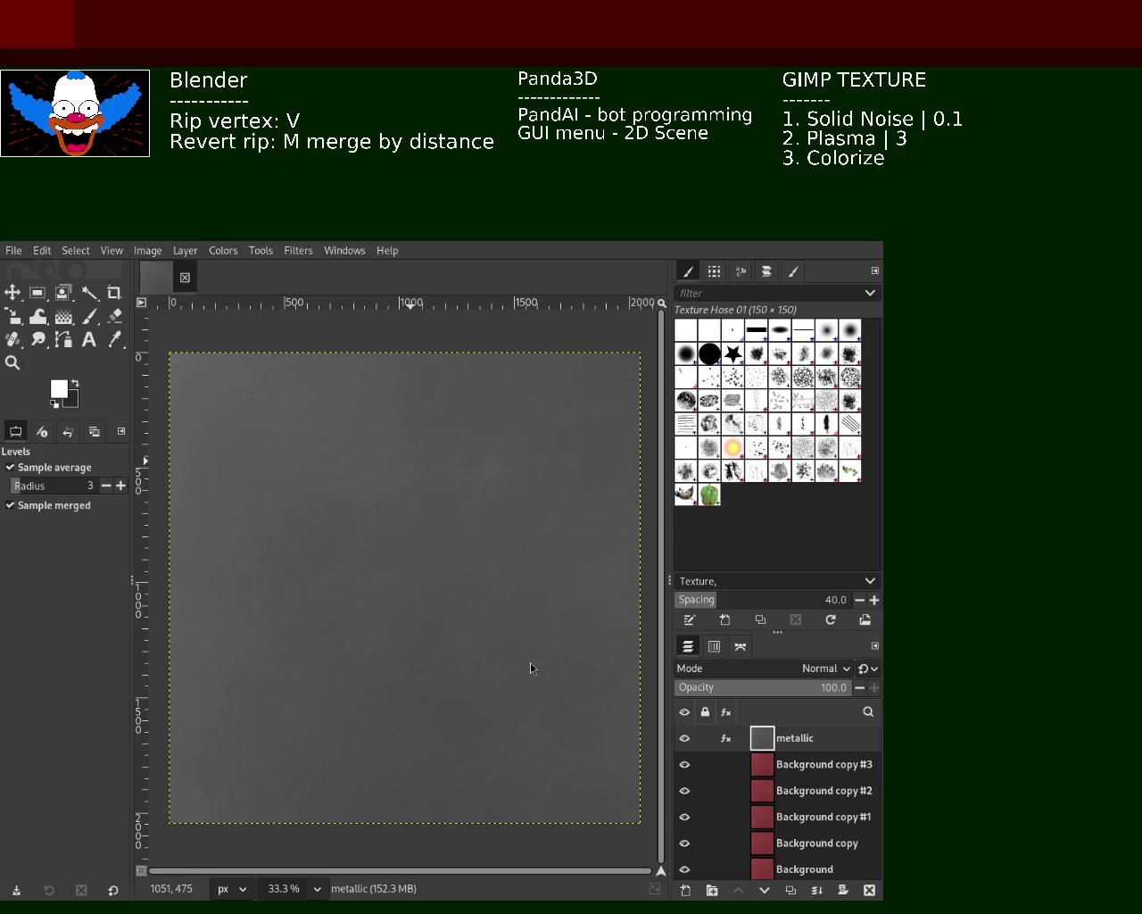
Step: Raise the Levels black input to 72, darkening the metallic layer to near-black
key("super+Up")
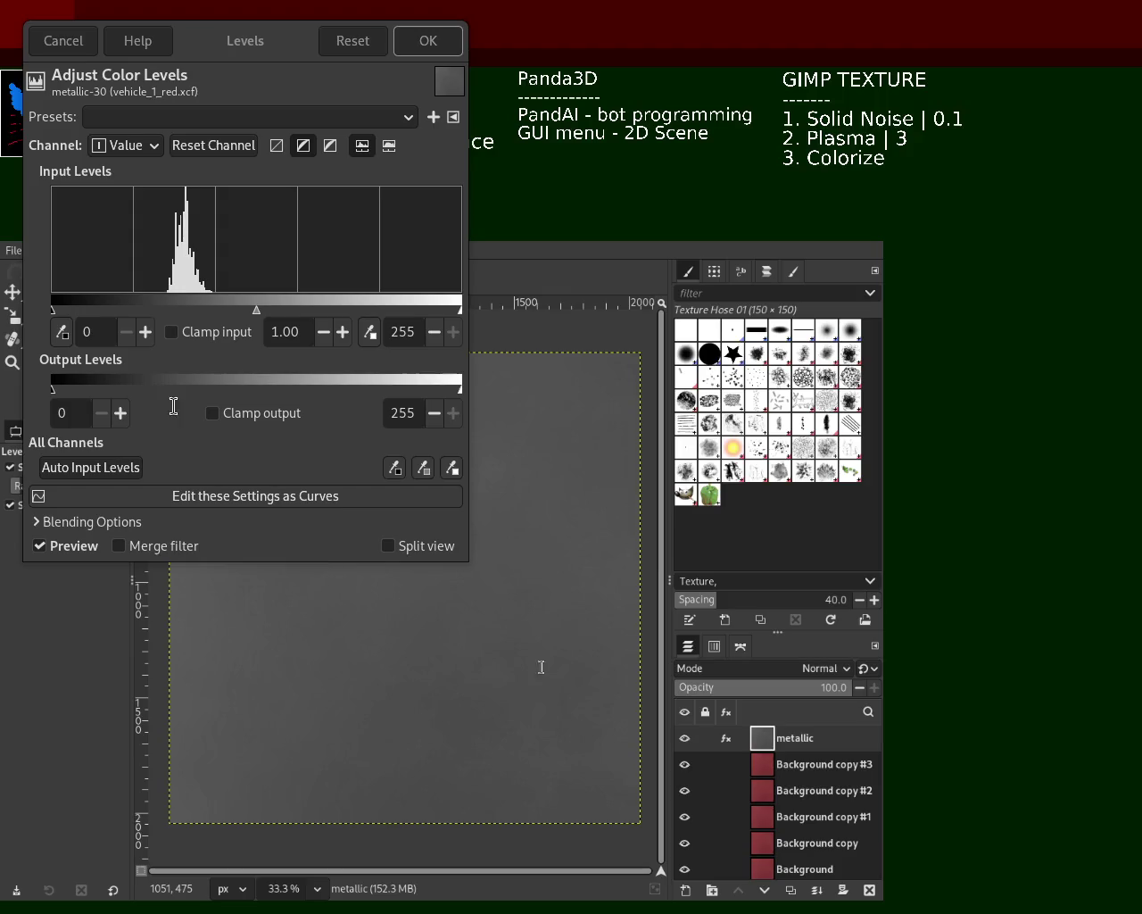
key("super+Down")
left_click_drag(197, 216, 781, 435)
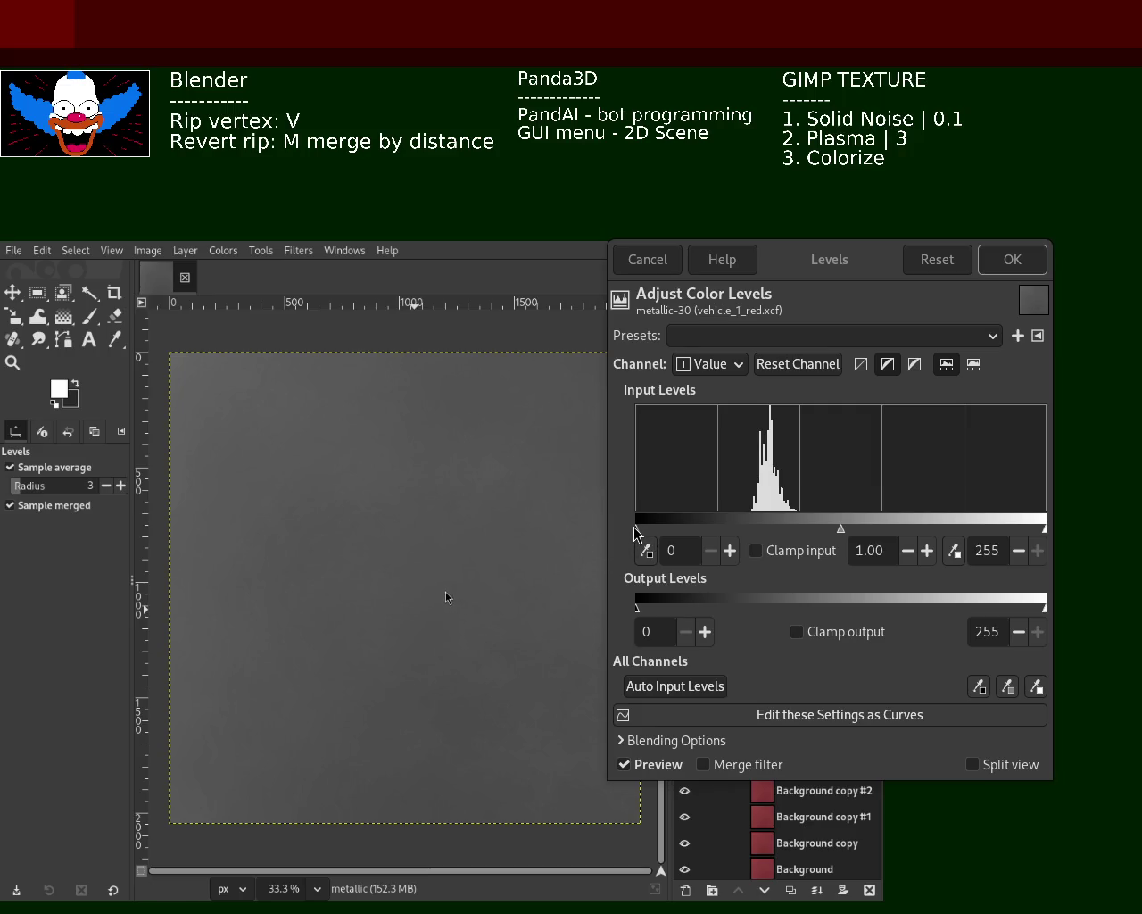
left_click_drag(636, 528, 752, 533)
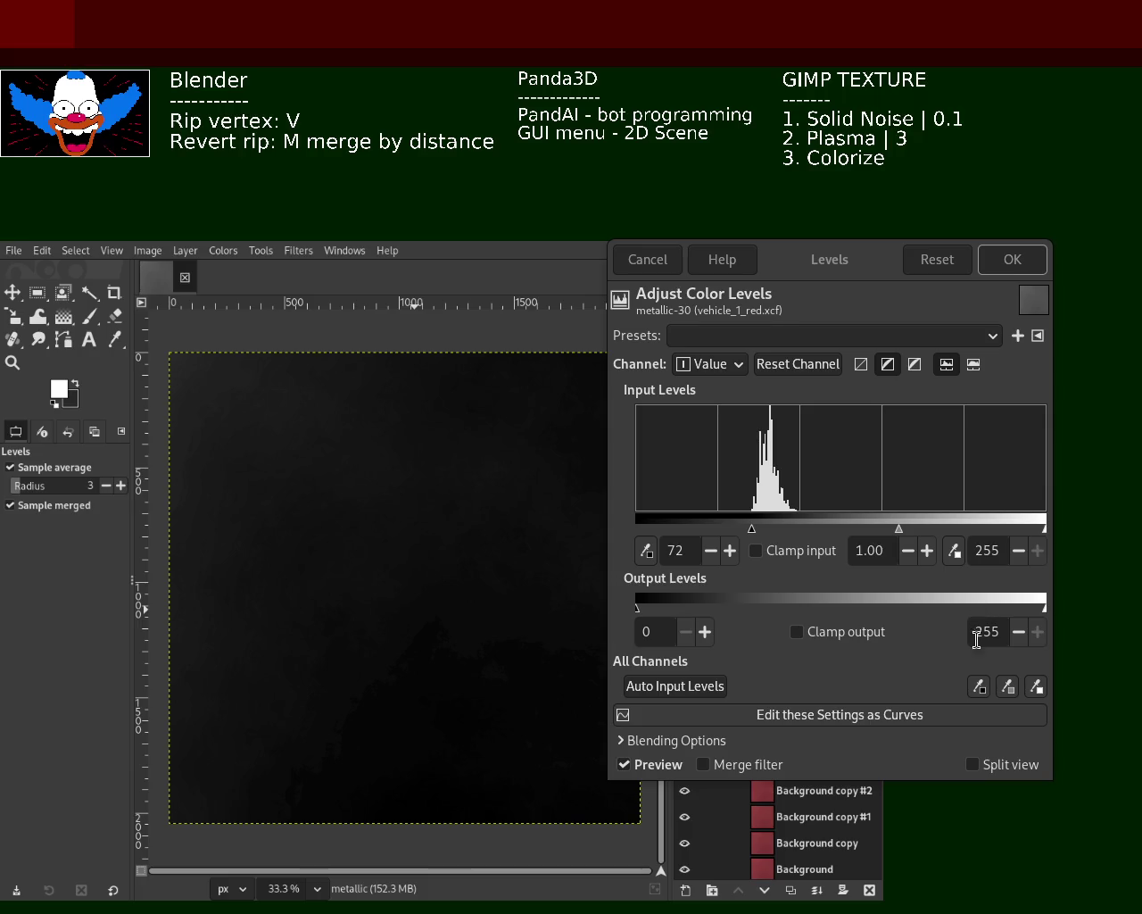
left_click(1012, 259)
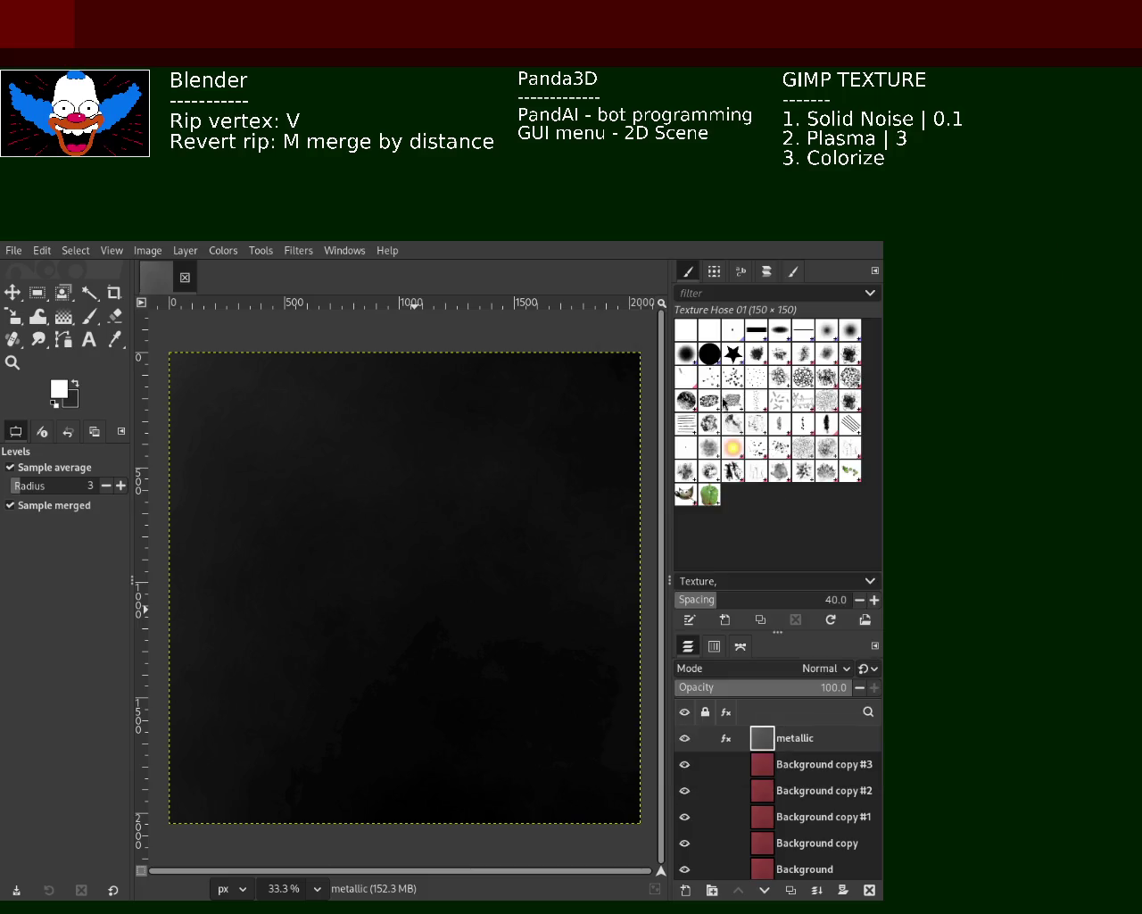
left_click(12, 362)
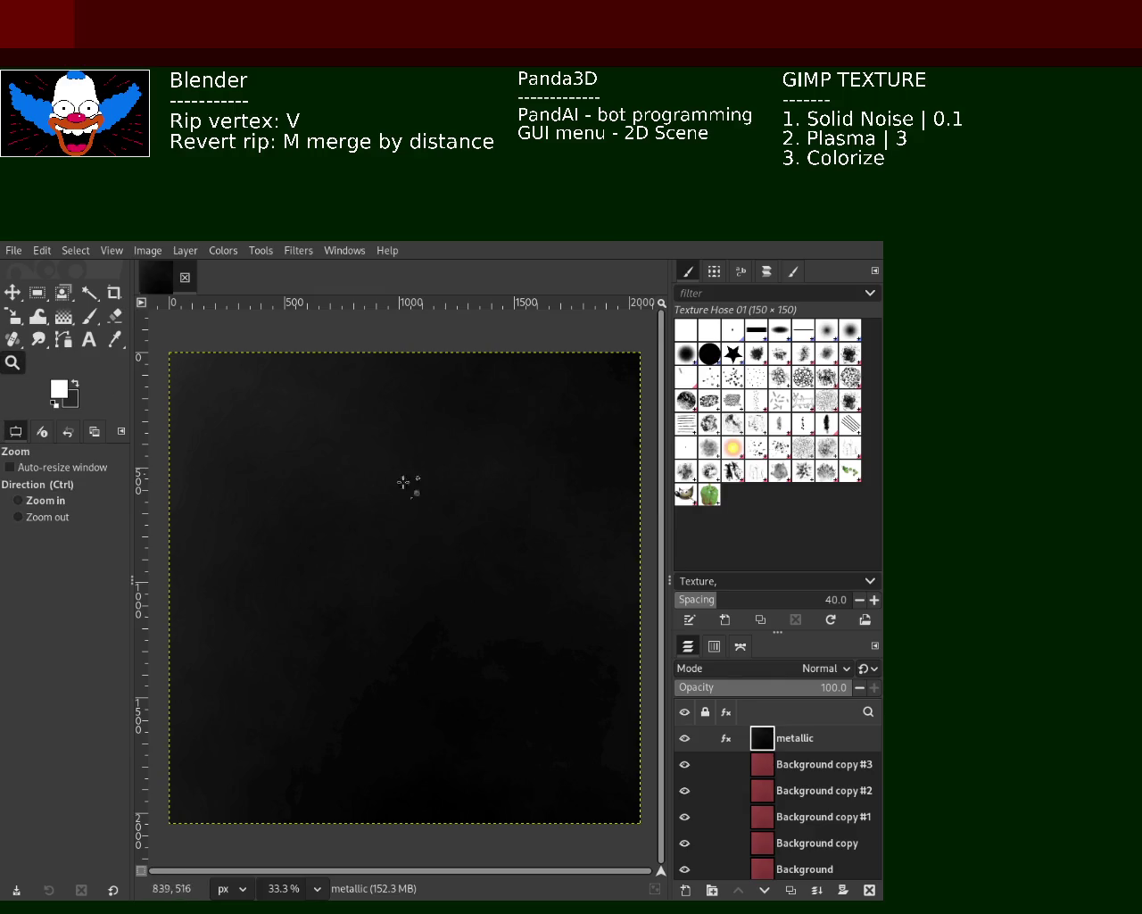
double_click(415, 485)
left_click(415, 485)
scroll(419, 485, "down", 4)
scroll(339, 528, "up", 1)
scroll(338, 528, "up", 2)
scroll(339, 527, "down", 2)
scroll(403, 490, "down", 3)
scroll(525, 596, "up", 3)
scroll(521, 602, "down", 2)
scroll(521, 602, "up", 3)
scroll(521, 603, "up", 1)
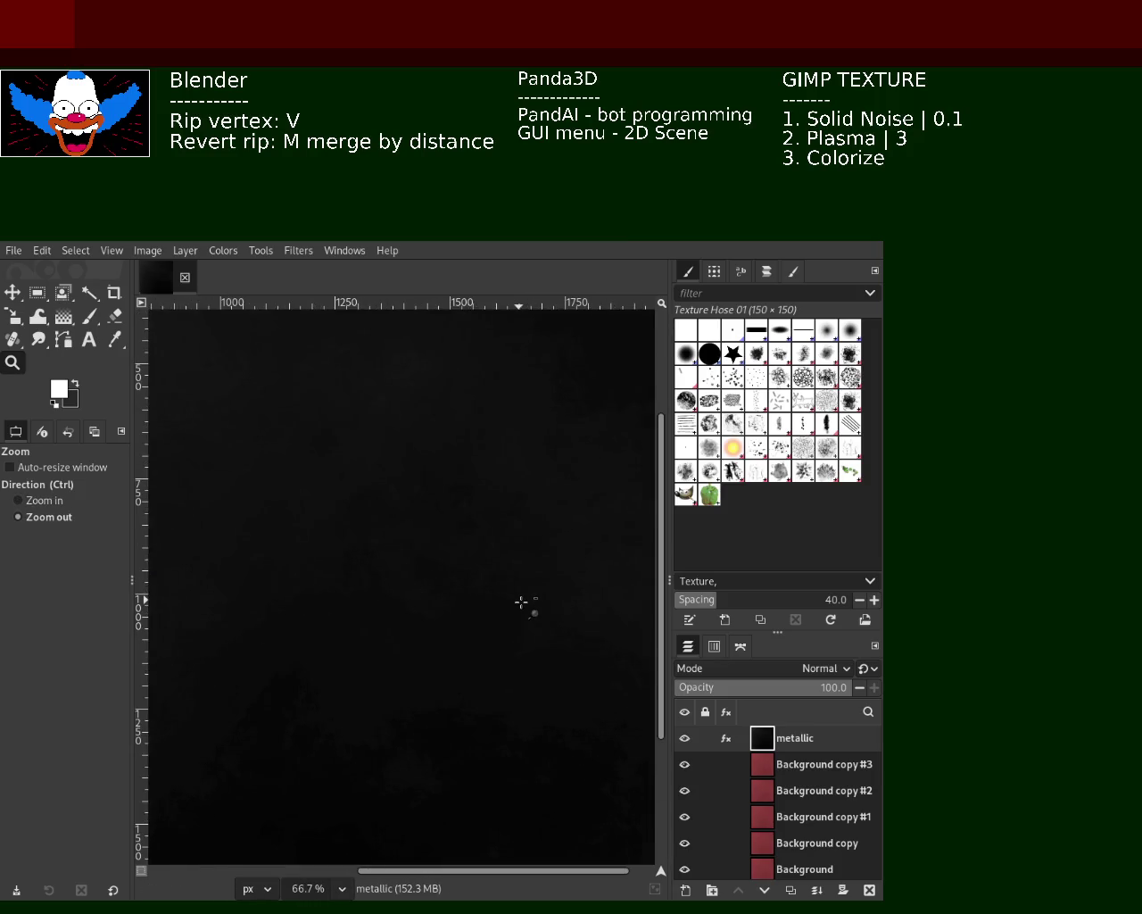
scroll(521, 602, "down", 2)
scroll(523, 605, "down", 1)
scroll(413, 561, "up", 1)
scroll(413, 564, "down", 1)
scroll(412, 563, "down", 1)
scroll(413, 563, "up", 2)
scroll(412, 563, "up", 1)
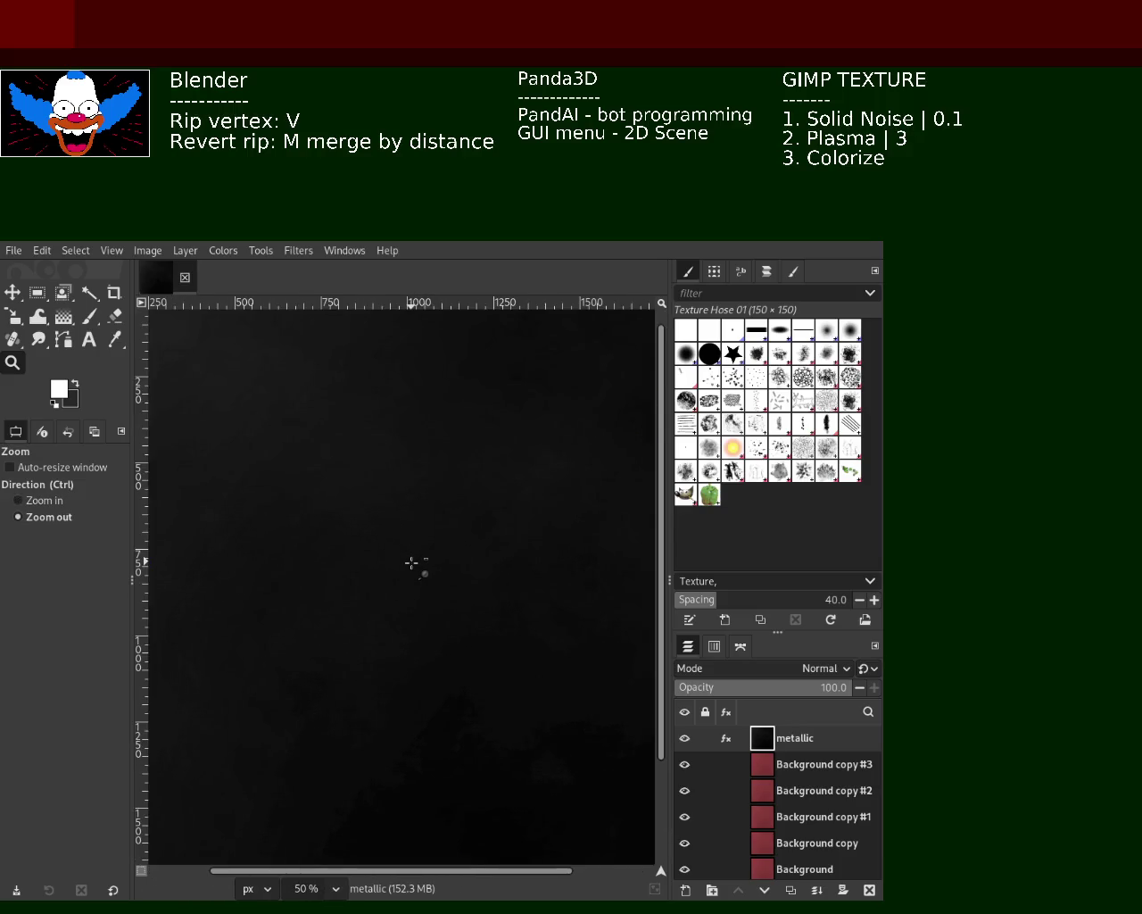
left_click(412, 563)
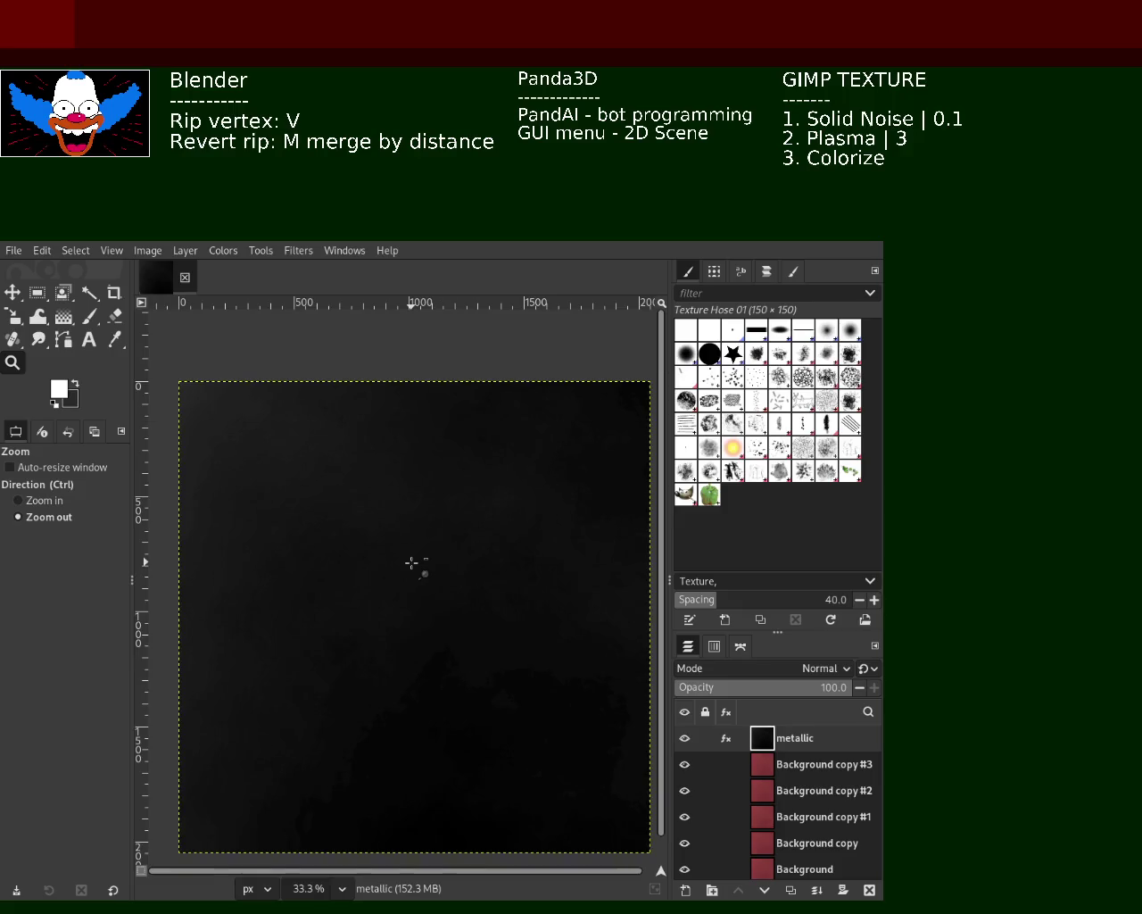
left_click(412, 563)
left_click(412, 563, "ctrl")
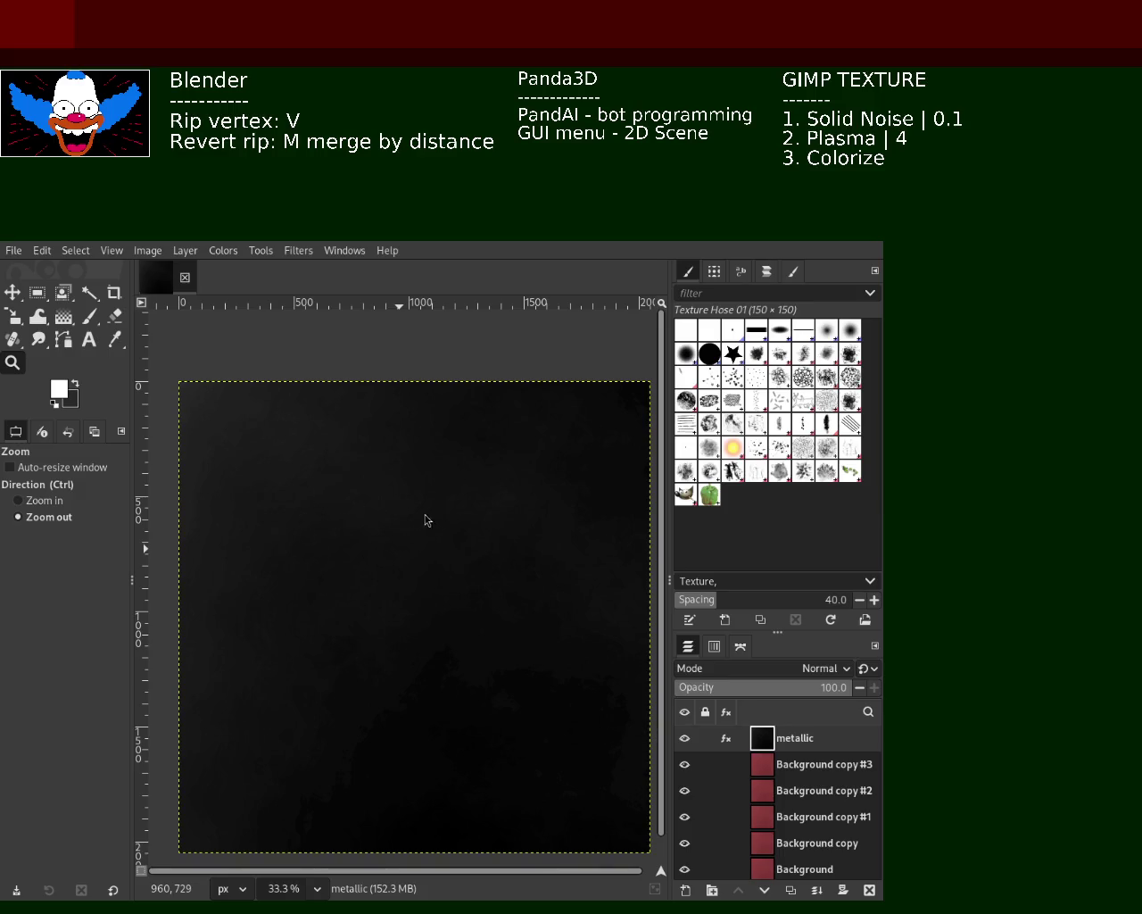
mouse_move(748, 740)
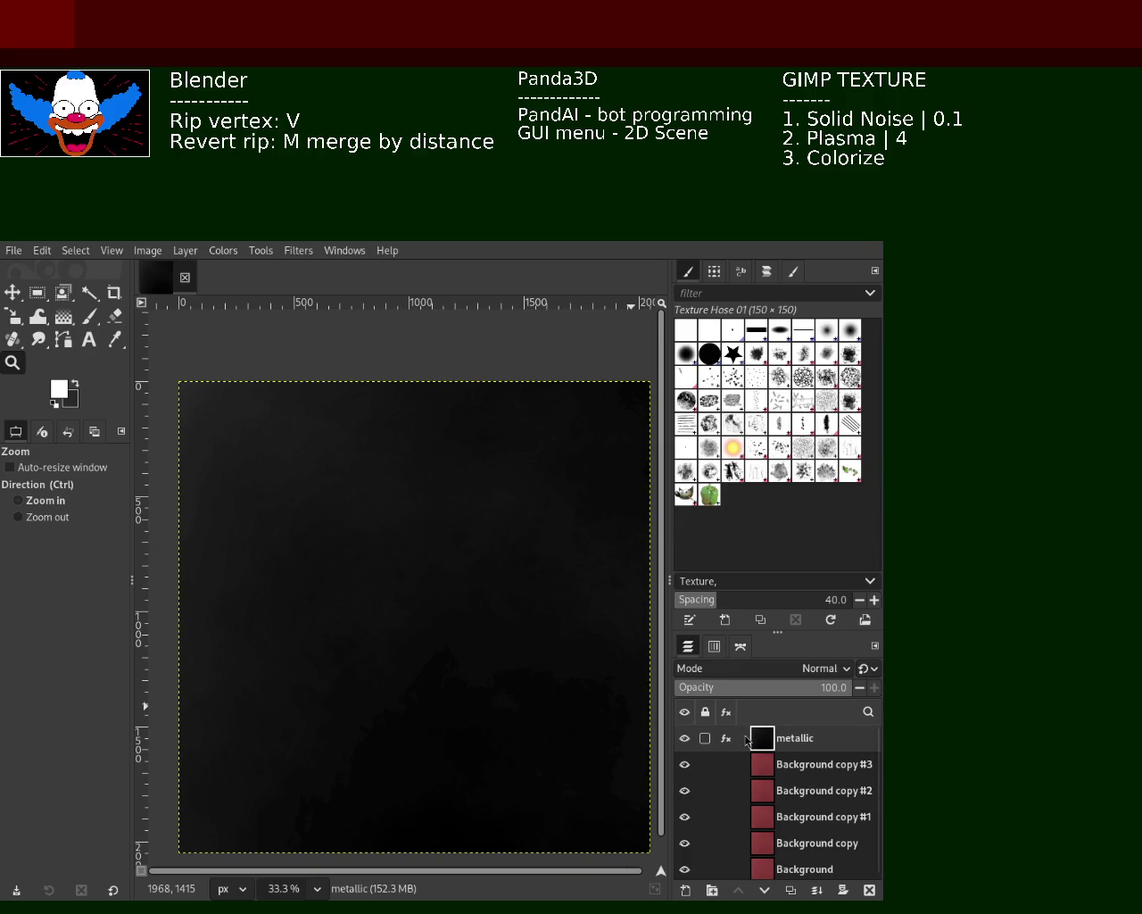
Step: Undo back to the single Background layer and render Plasma with turbulence 4 over grey noise
key("ctrl+z")
key("ctrl+z")
key("ctrl+z")
key("ctrl+z")
key("ctrl+z")
key("ctrl+z")
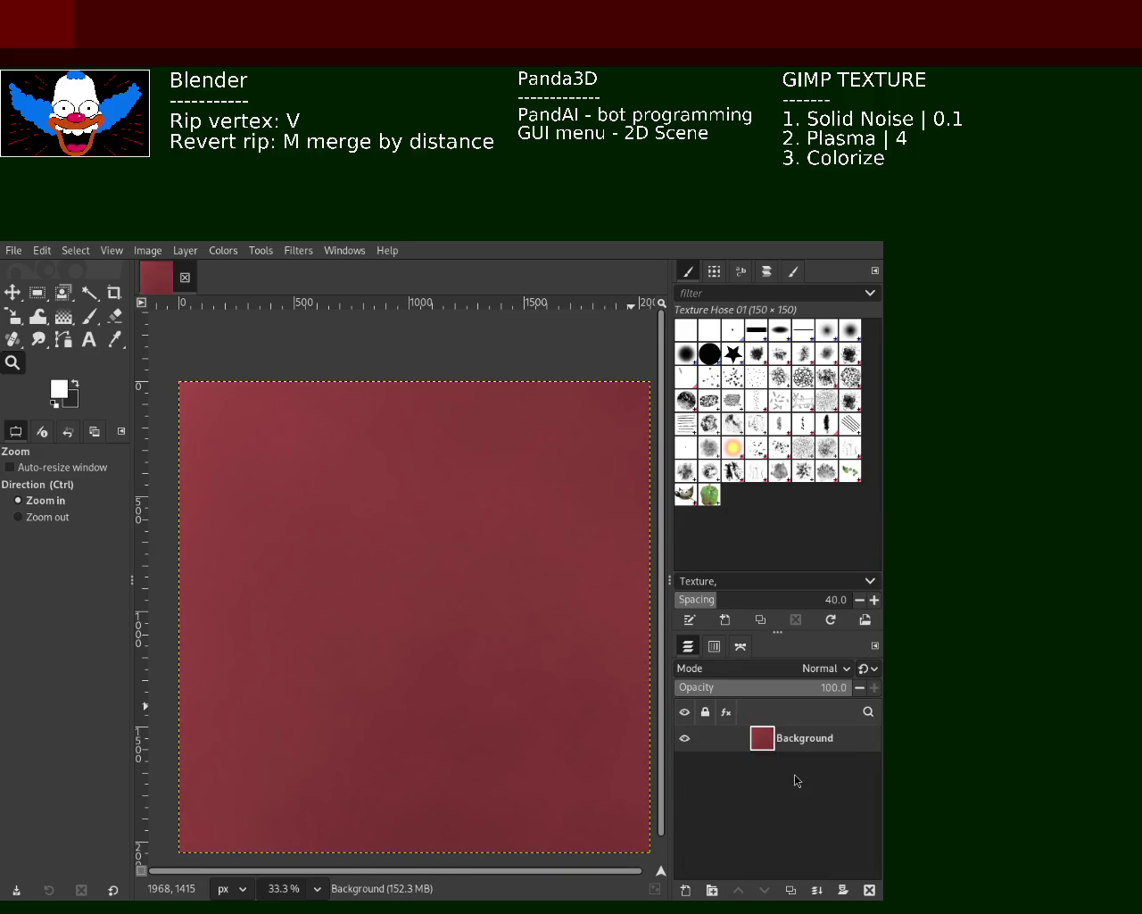
key("ctrl+z")
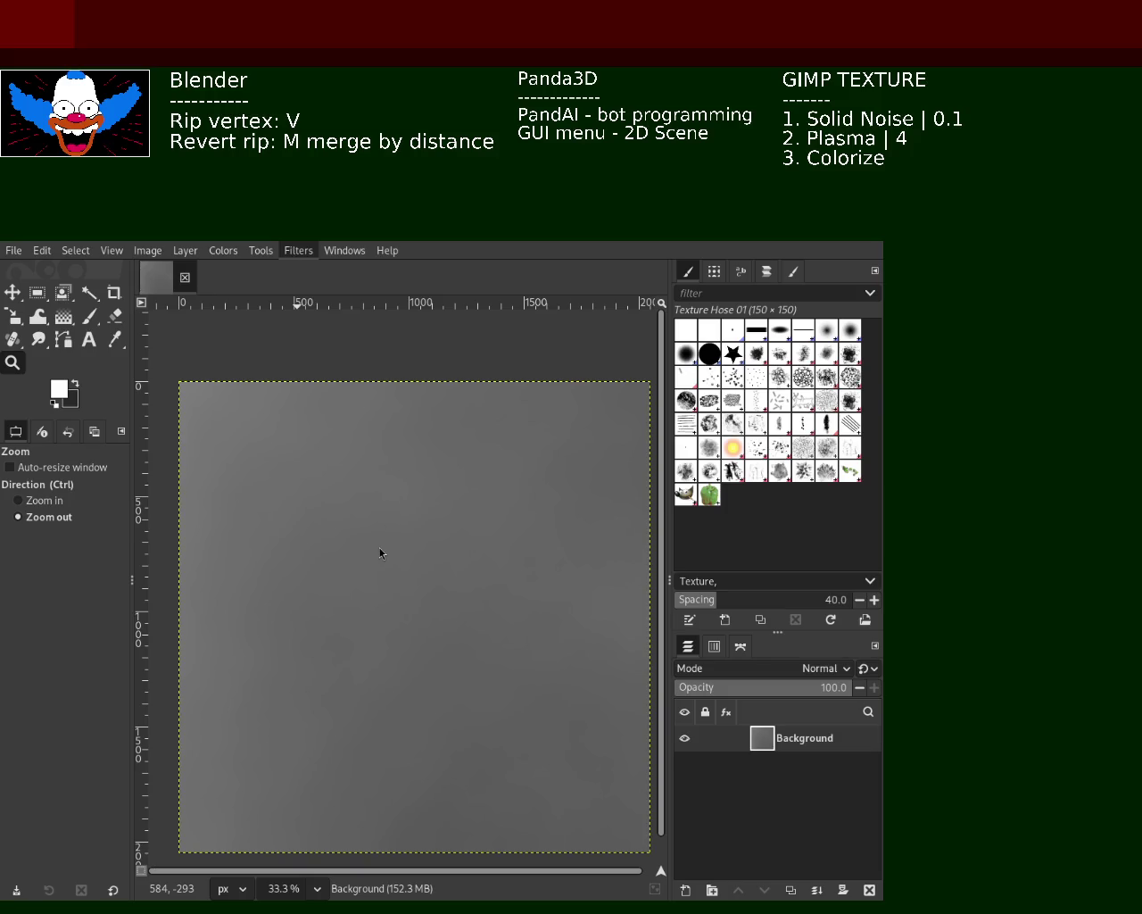
key("ctrl+f")
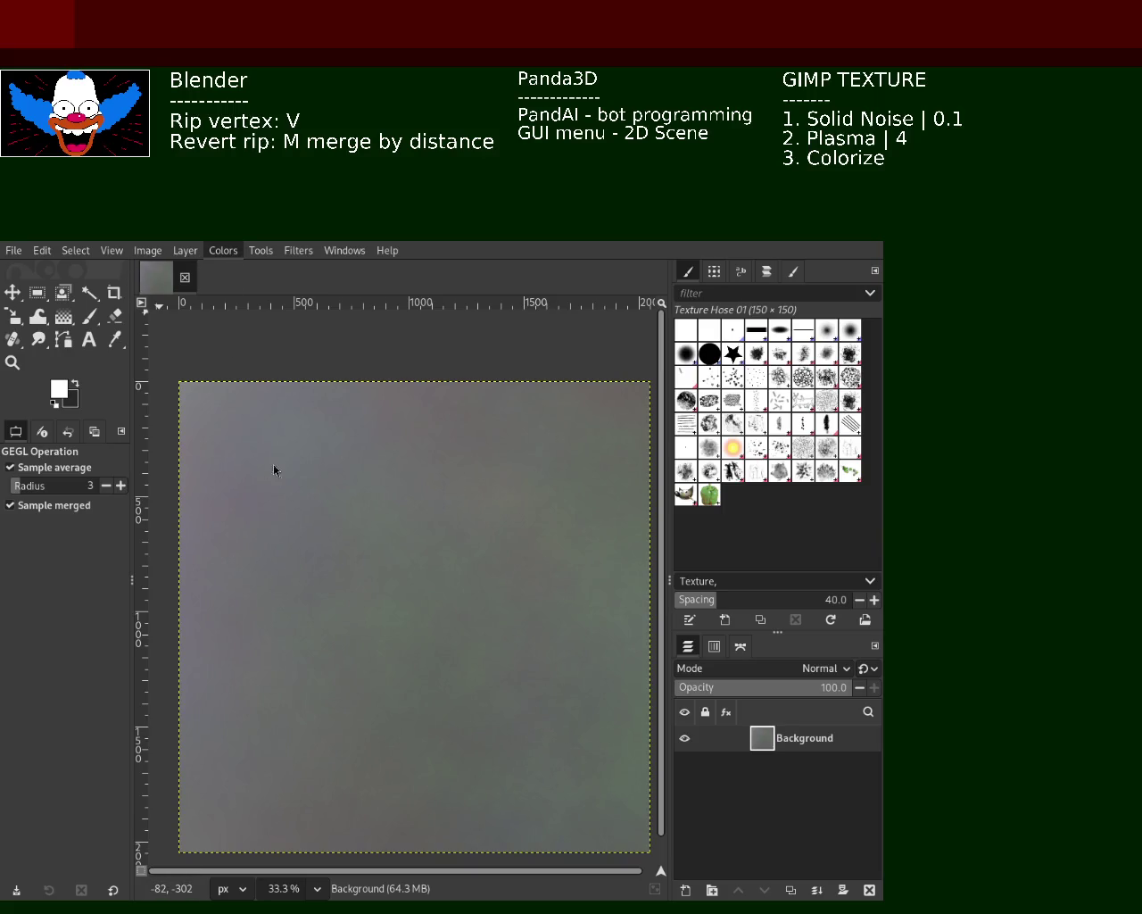
Step: Colorize the Background cloud texture with a red hue for a muted red tint
left_click(298, 650)
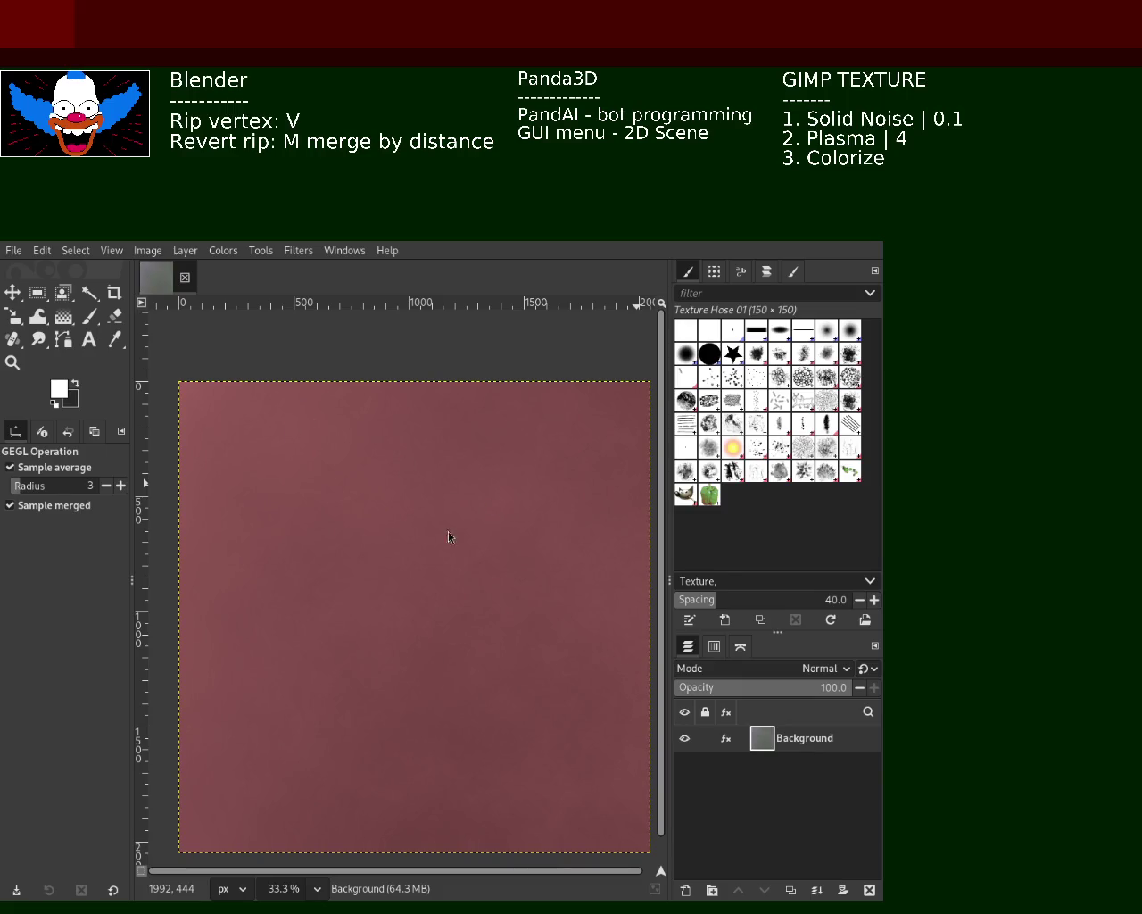
left_click(499, 506)
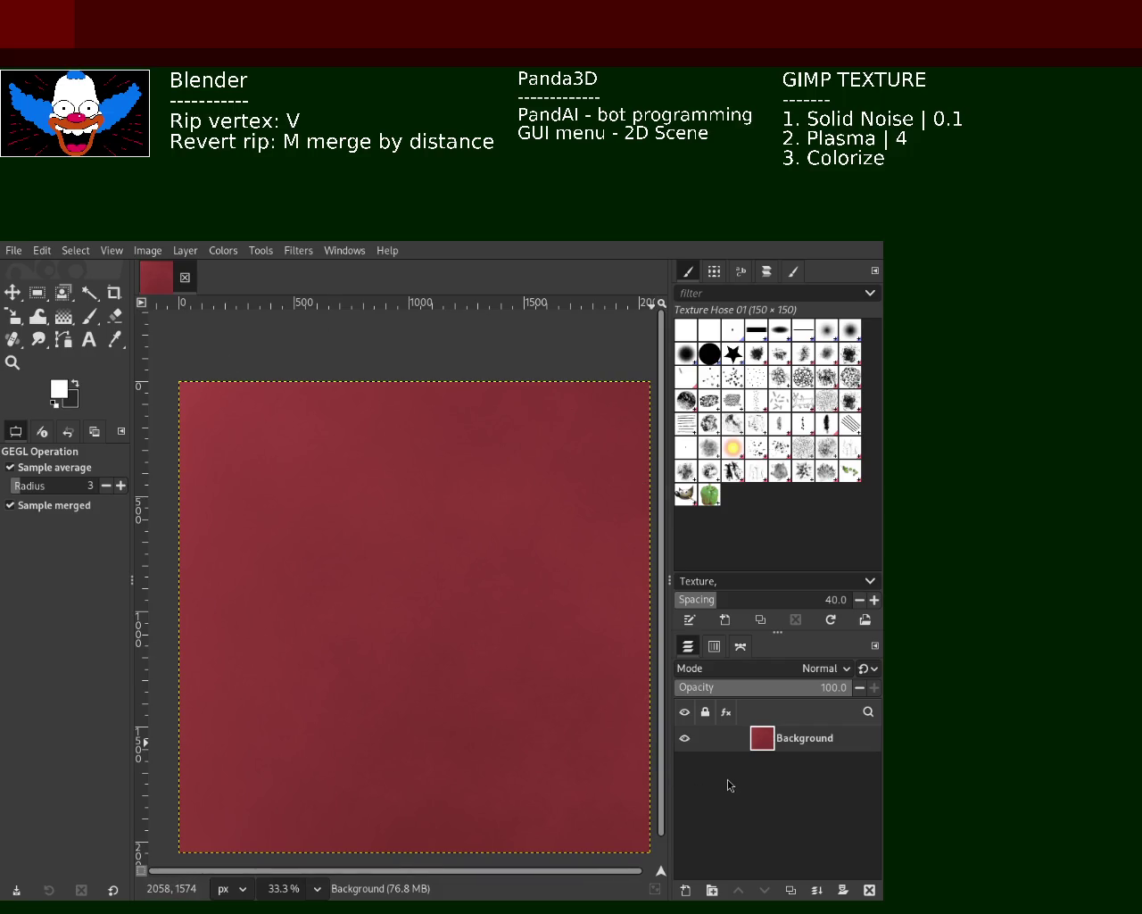
Step: Duplicate the red texture layer and rename the top copy 'metallic'
key("shift+ctrl+d")
key("shift+ctrl+d")
key("shift+ctrl+d")
key("shift+ctrl+d")
double_click(812, 738)
type("metal")
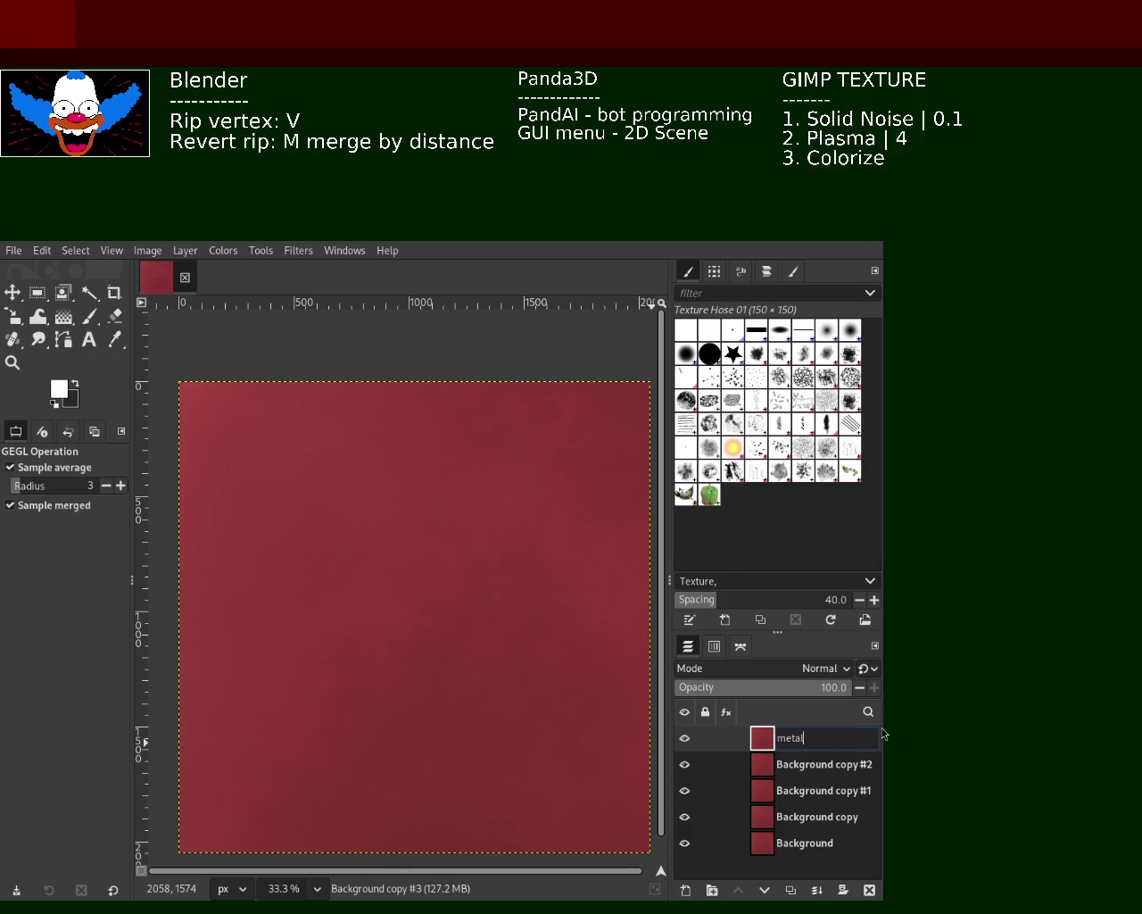
type("lic")
key("Return")
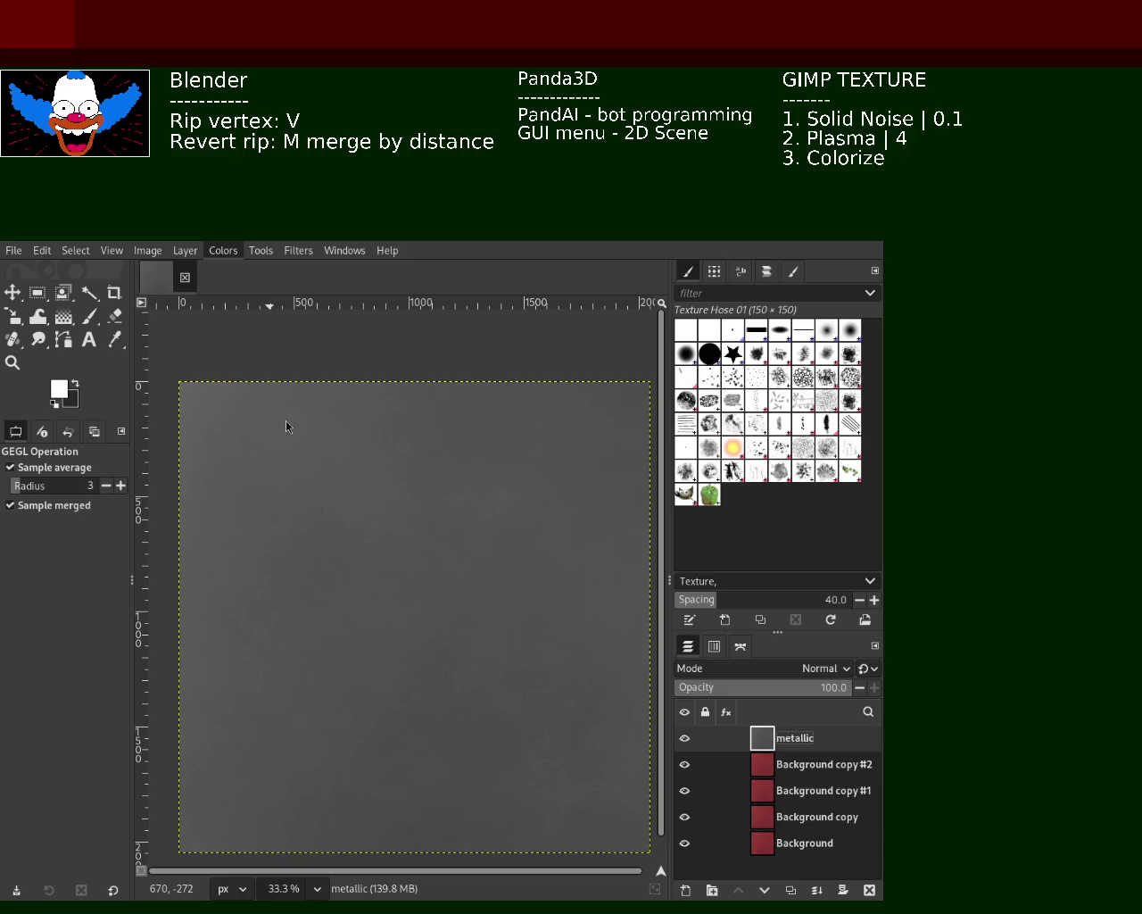
Step: Preview Levels on the metallic layer with black input raised to 69, darkening it
key("alt+c")
key("l")
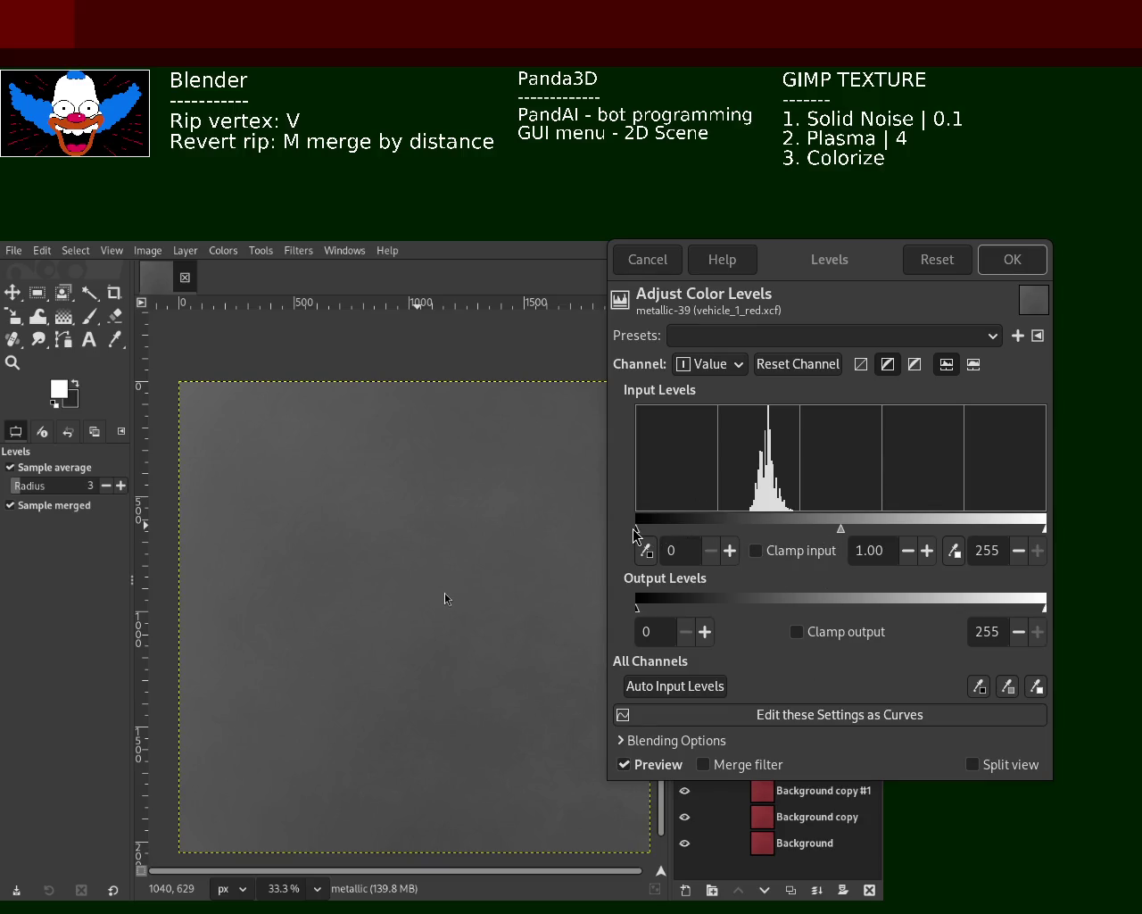
mouse_move(637, 530)
left_mouse_down()
mouse_move(627, 535)
mouse_move(748, 534)
left_mouse_up()
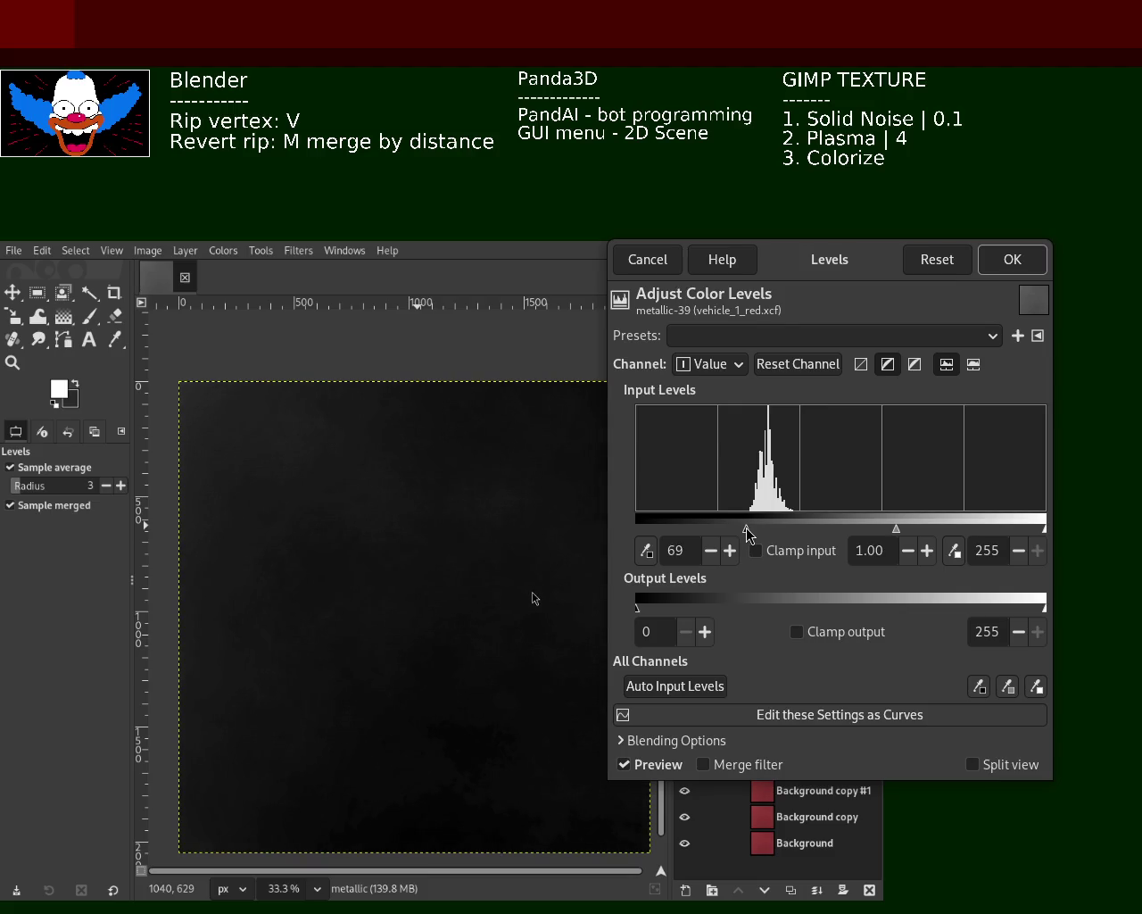
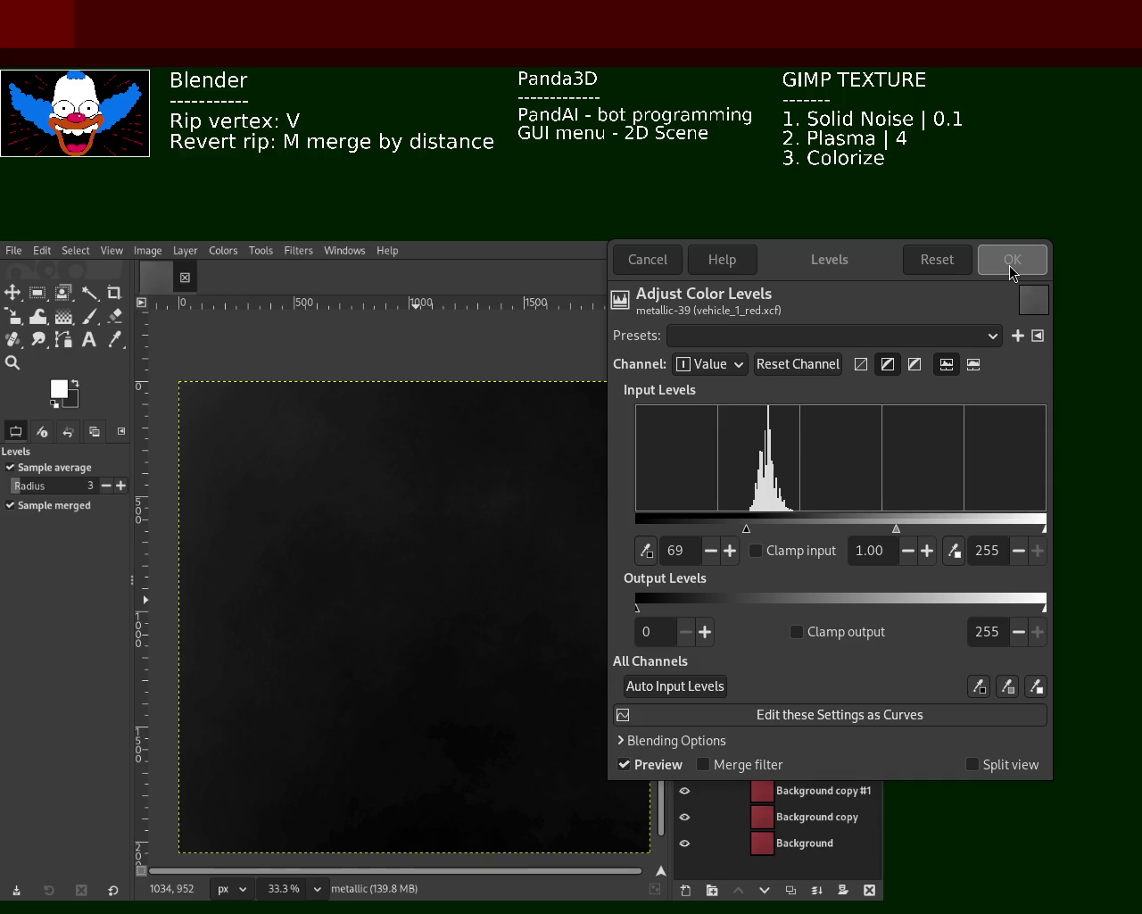
Step: Apply the metallic levels and rename Background copy #2 to roughness
left_click(1012, 271)
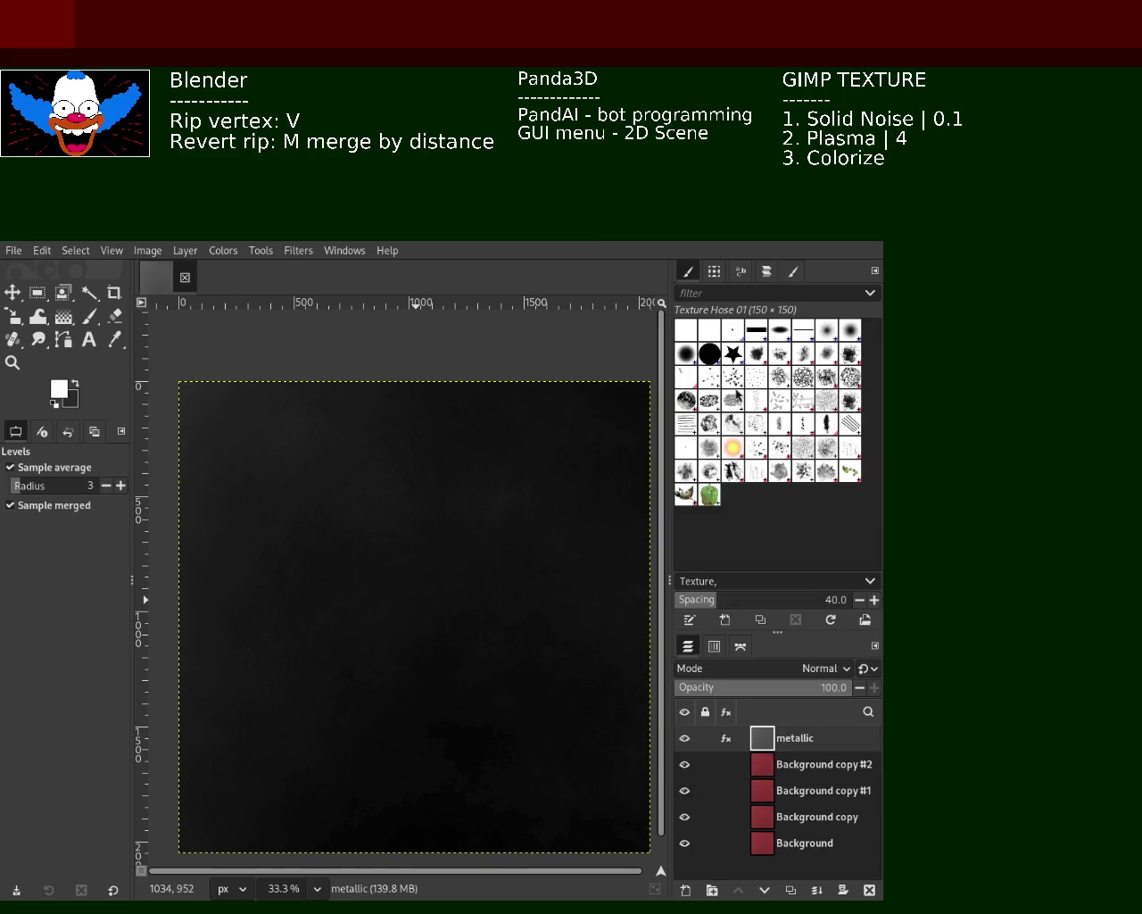
double_click(806, 766)
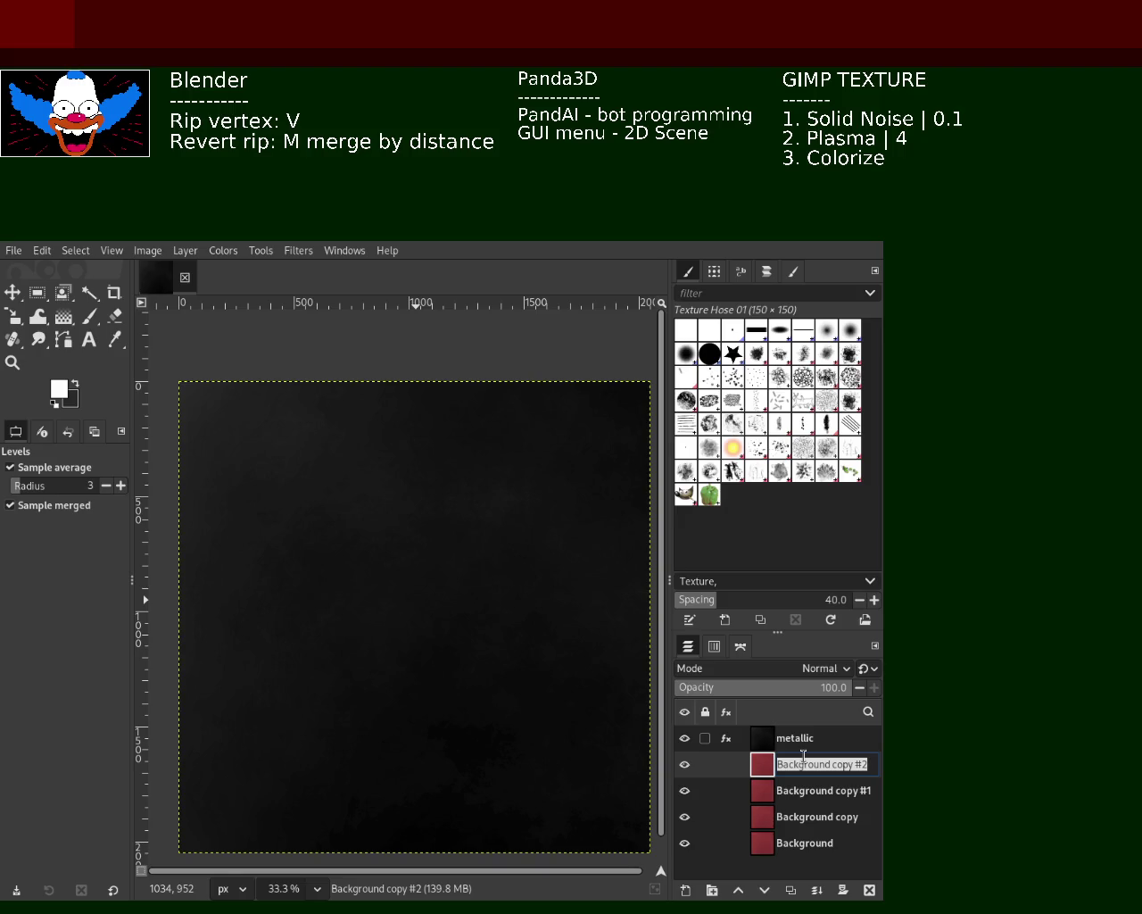
type("roughness")
key("Return")
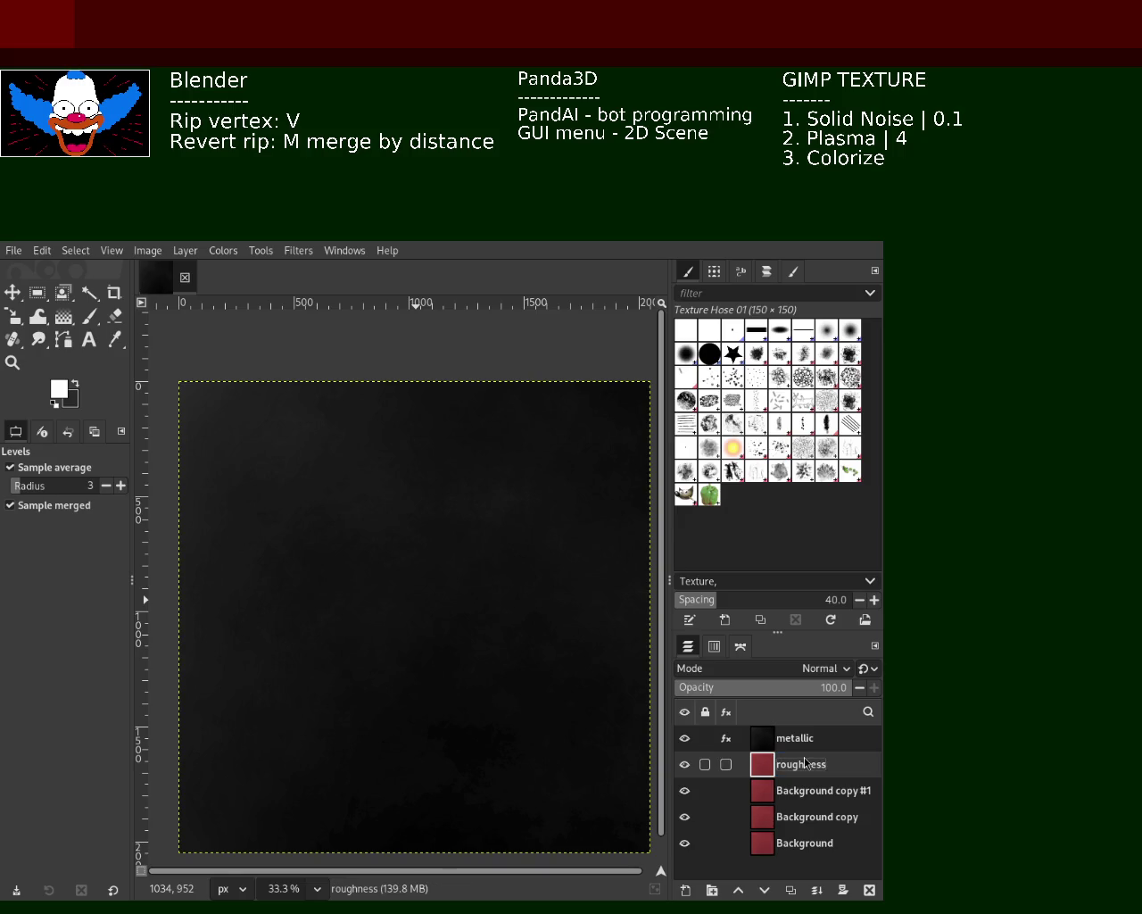
Step: Hide metallic, desaturate the roughness layer, save vehicle_1_red.xcf, and bring up Levels
left_click(684, 738)
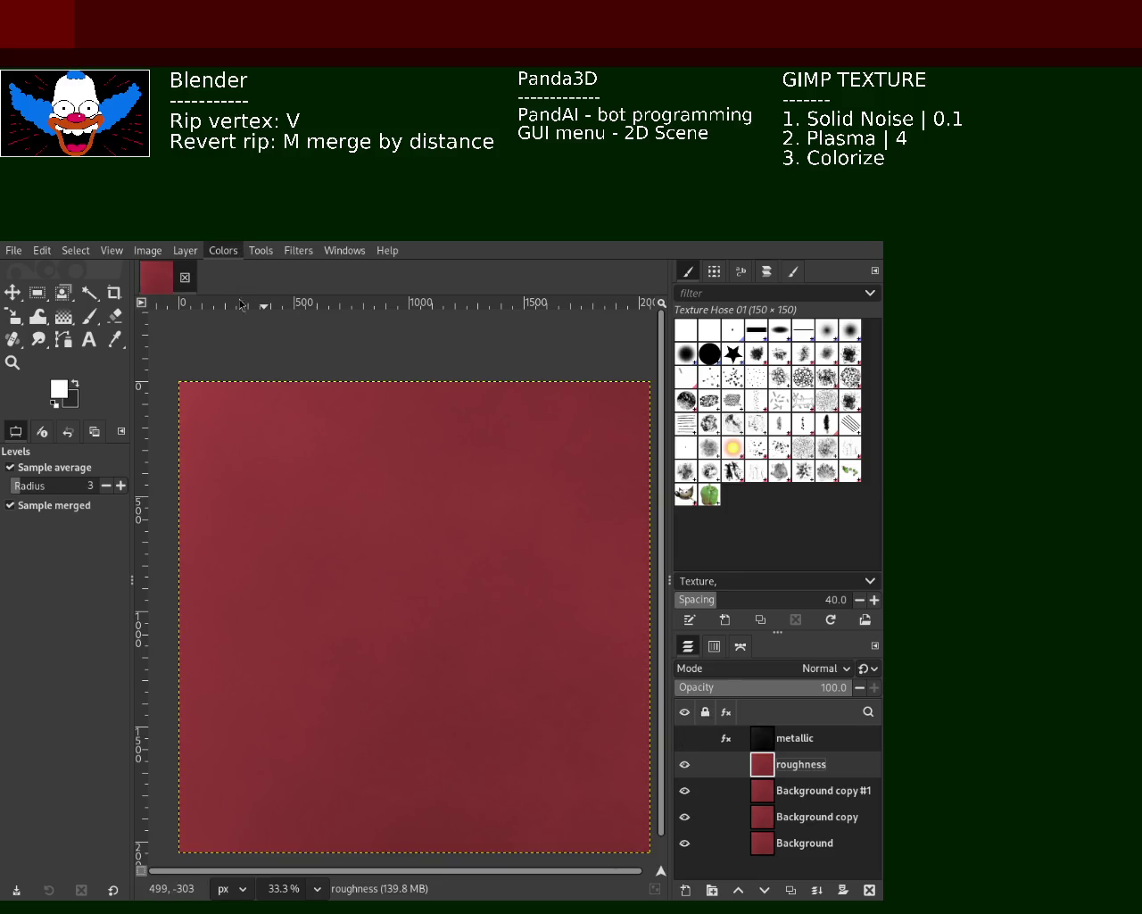
key("ctrl+f")
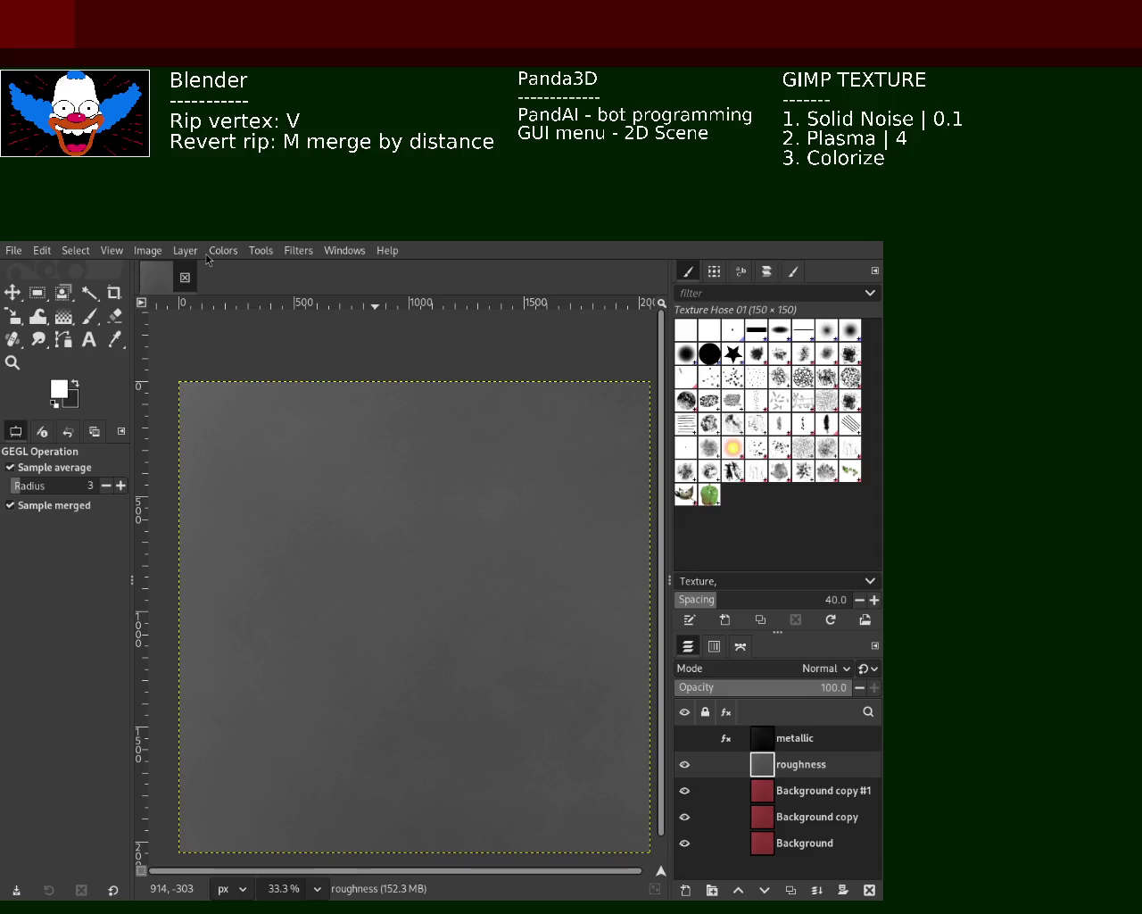
key("ctrl+s")
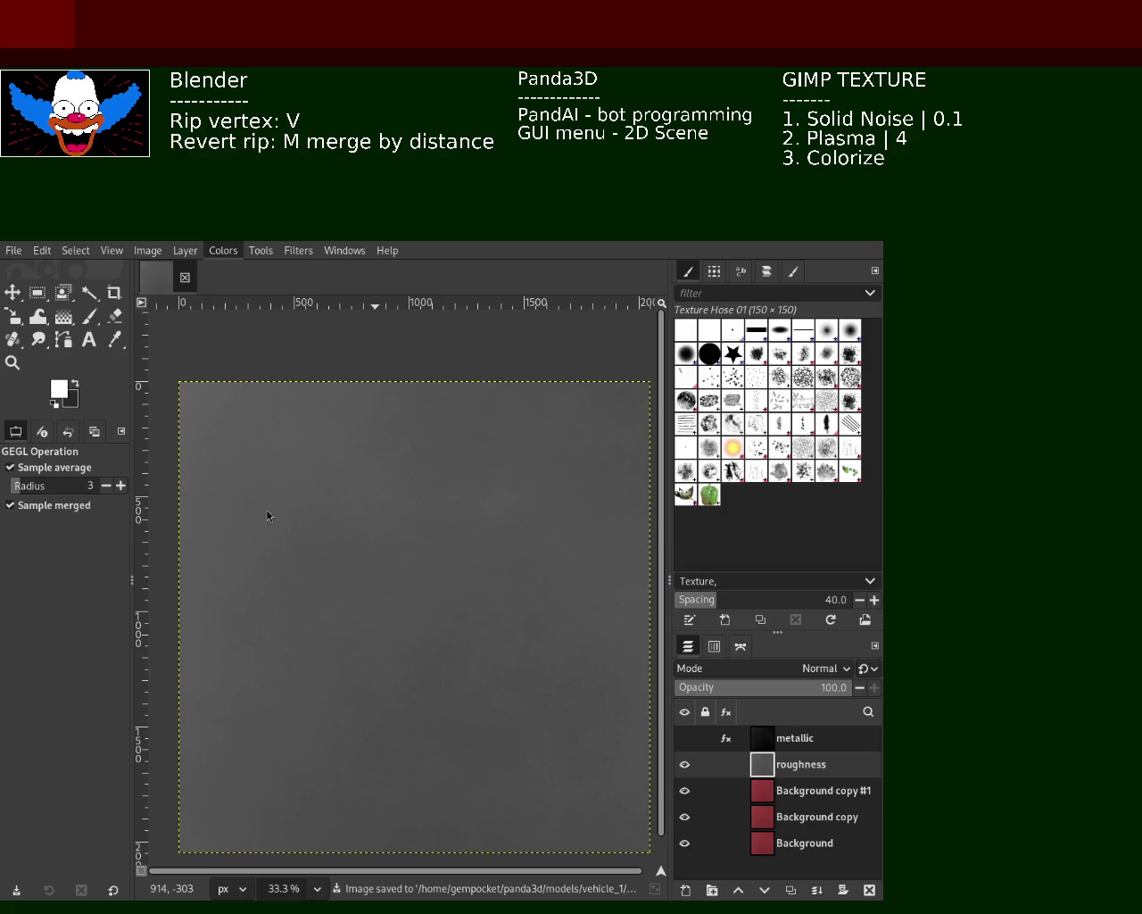
key("alt+c")
key("l")
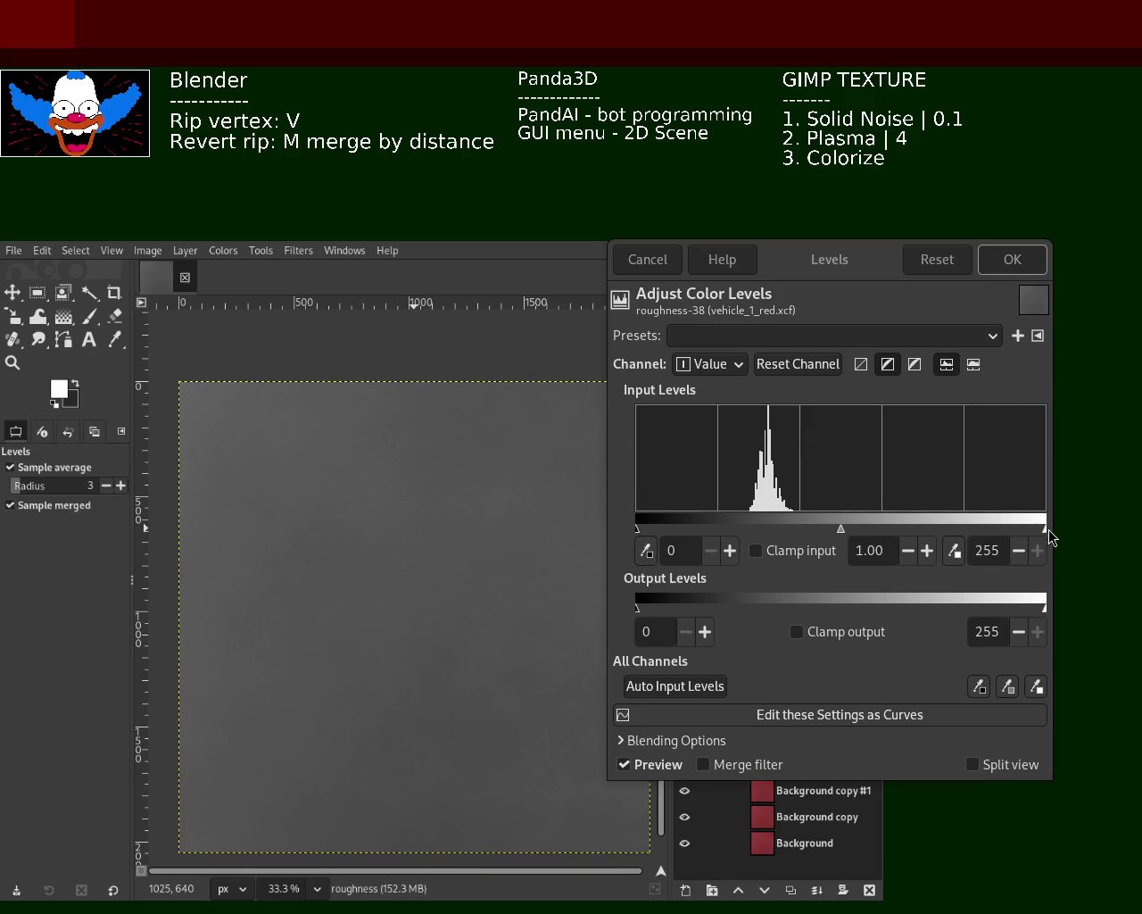
Step: Lower the roughness layer's white input level to 97 and apply it
left_click_drag(1044, 529, 792, 523)
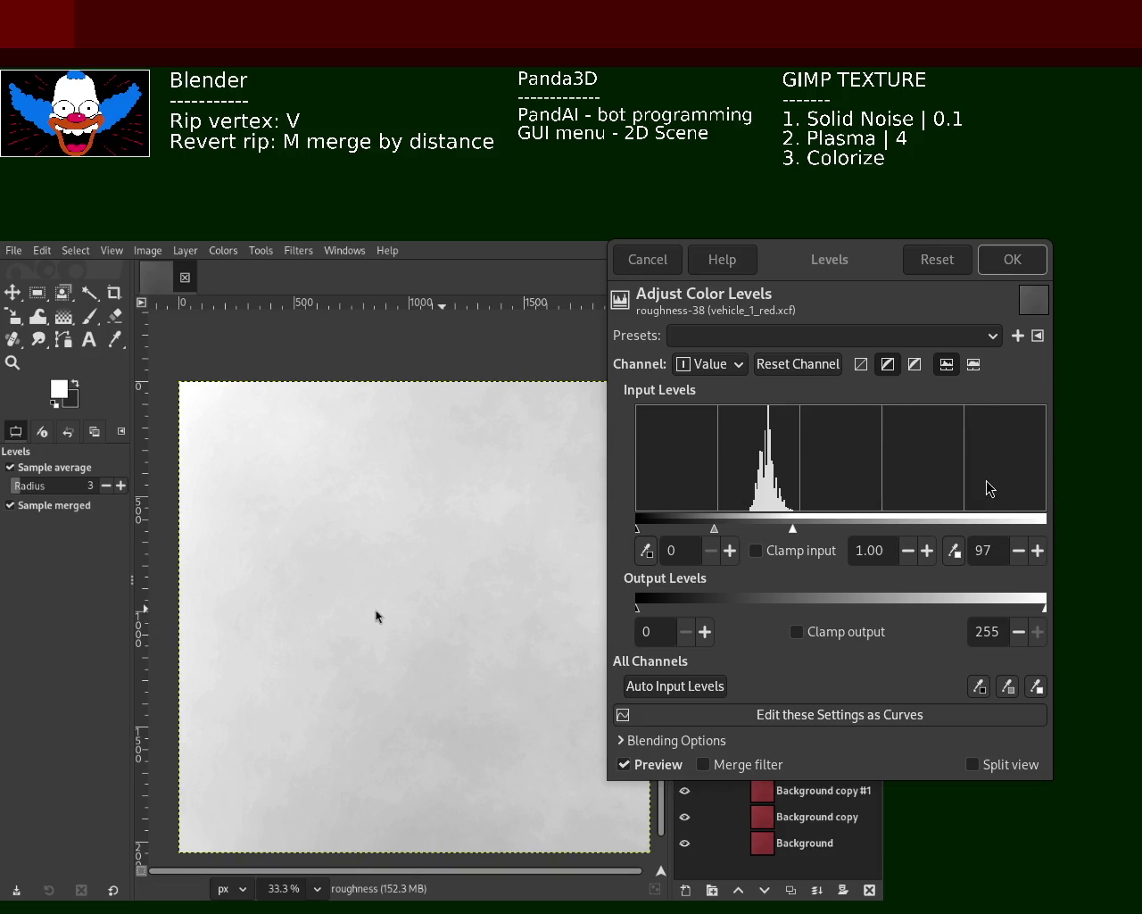
left_click(1014, 273)
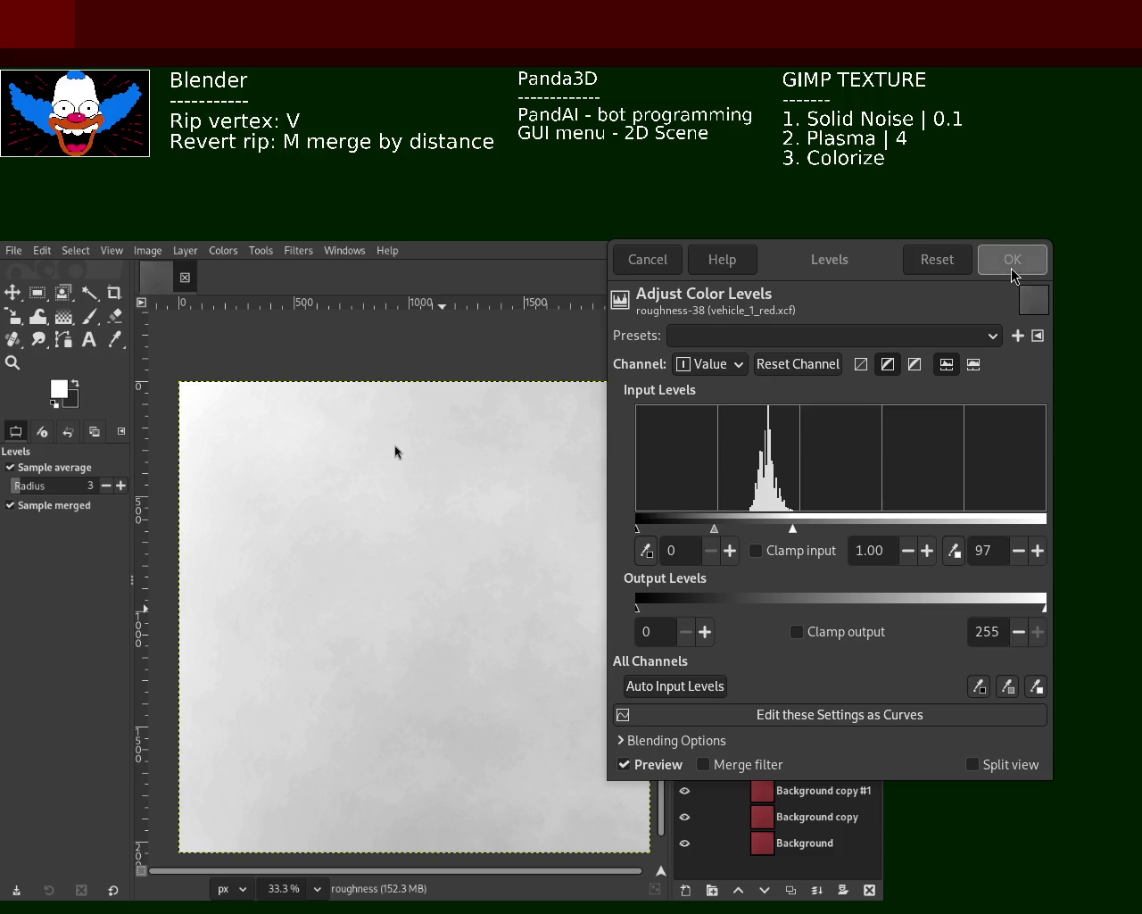
Step: Rename Background copy #1 to AO and hide the roughness layer
double_click(782, 791)
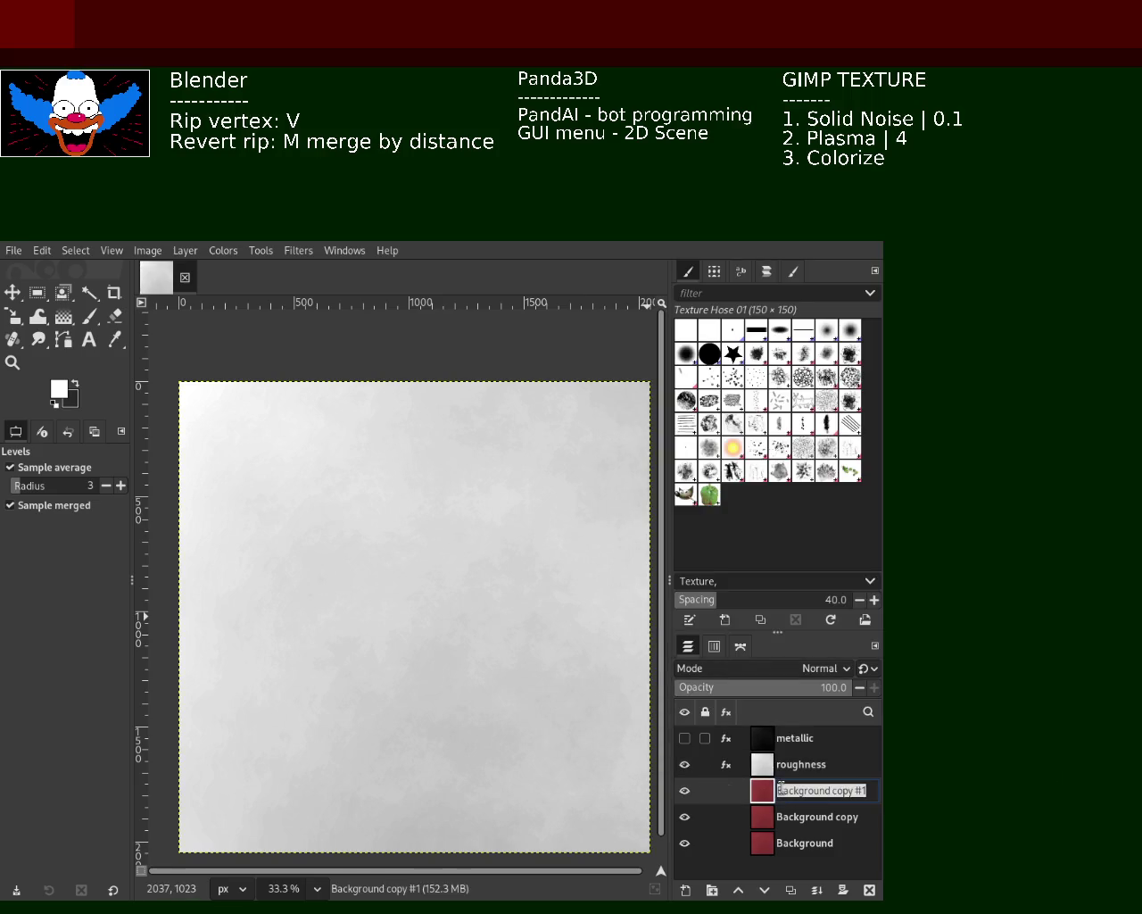
type("AO")
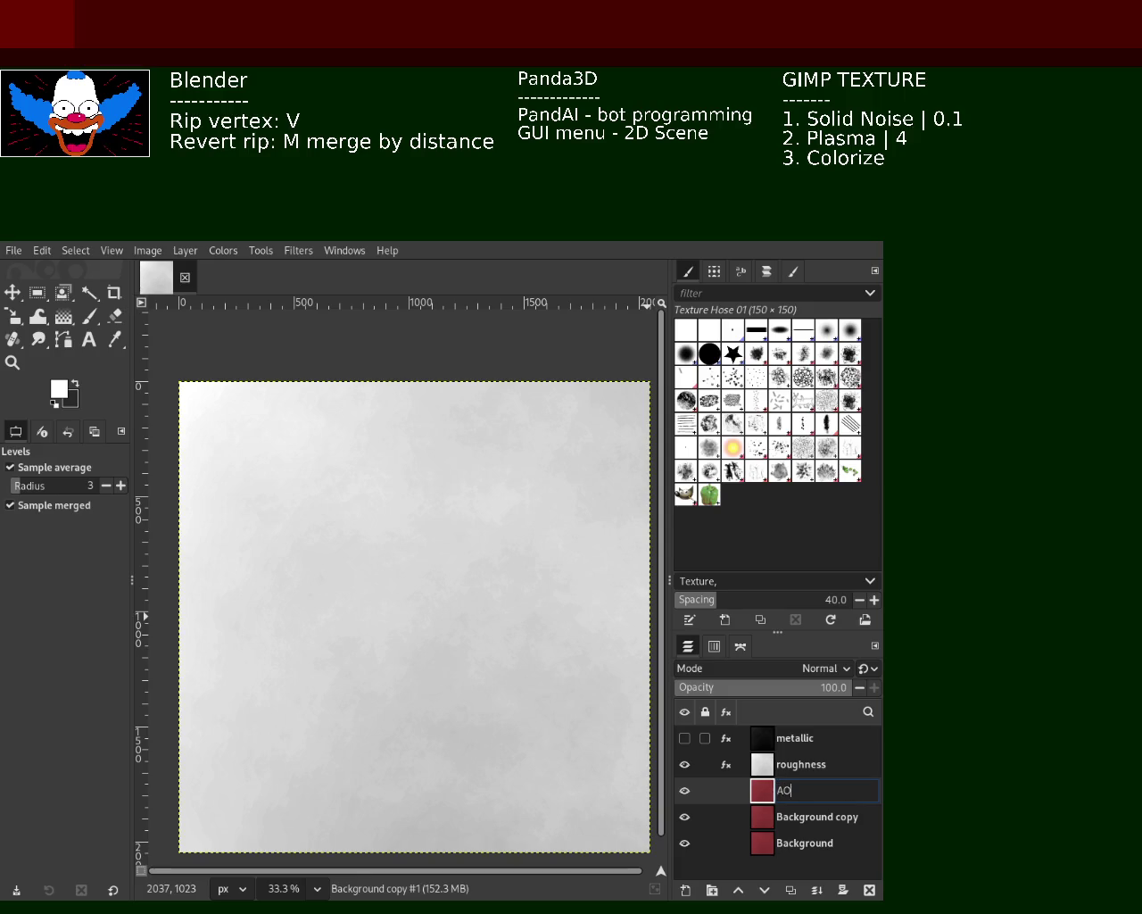
key("Return")
mouse_move(801, 764)
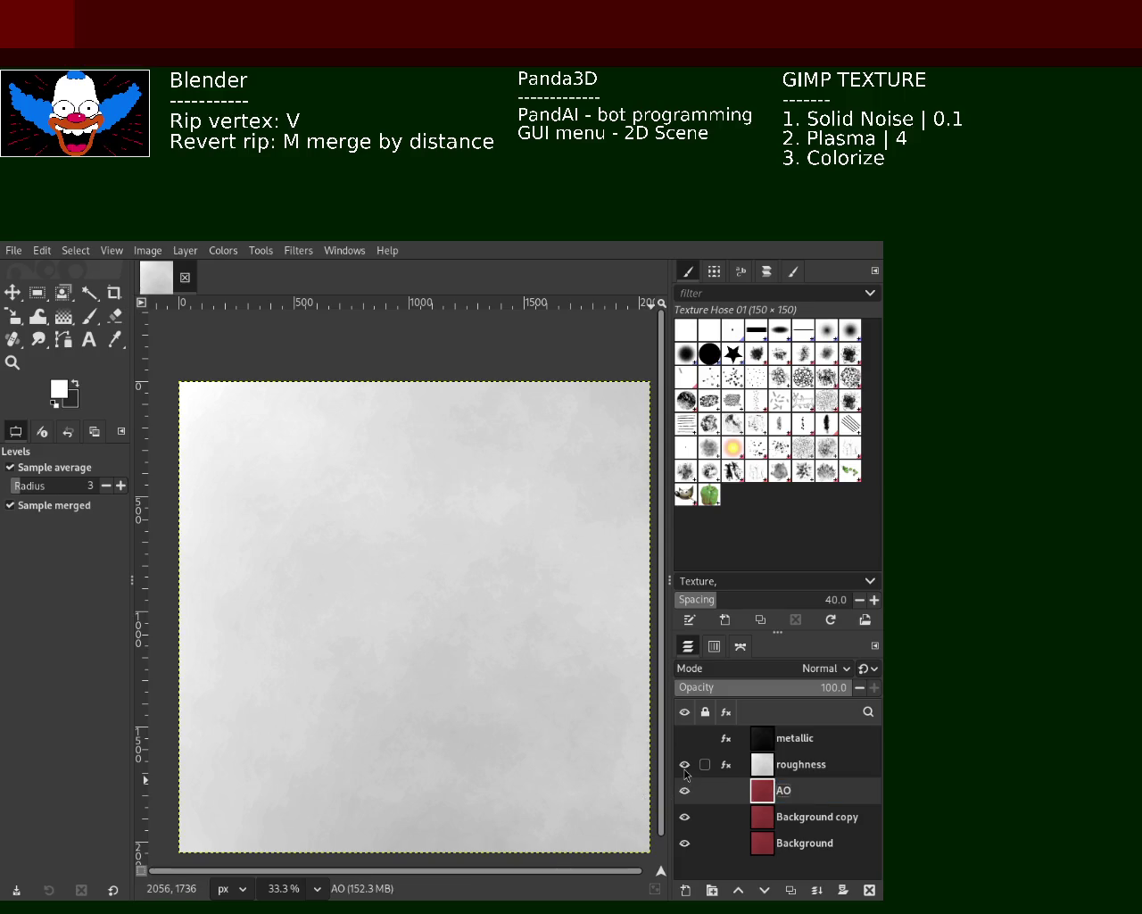
left_click(684, 764)
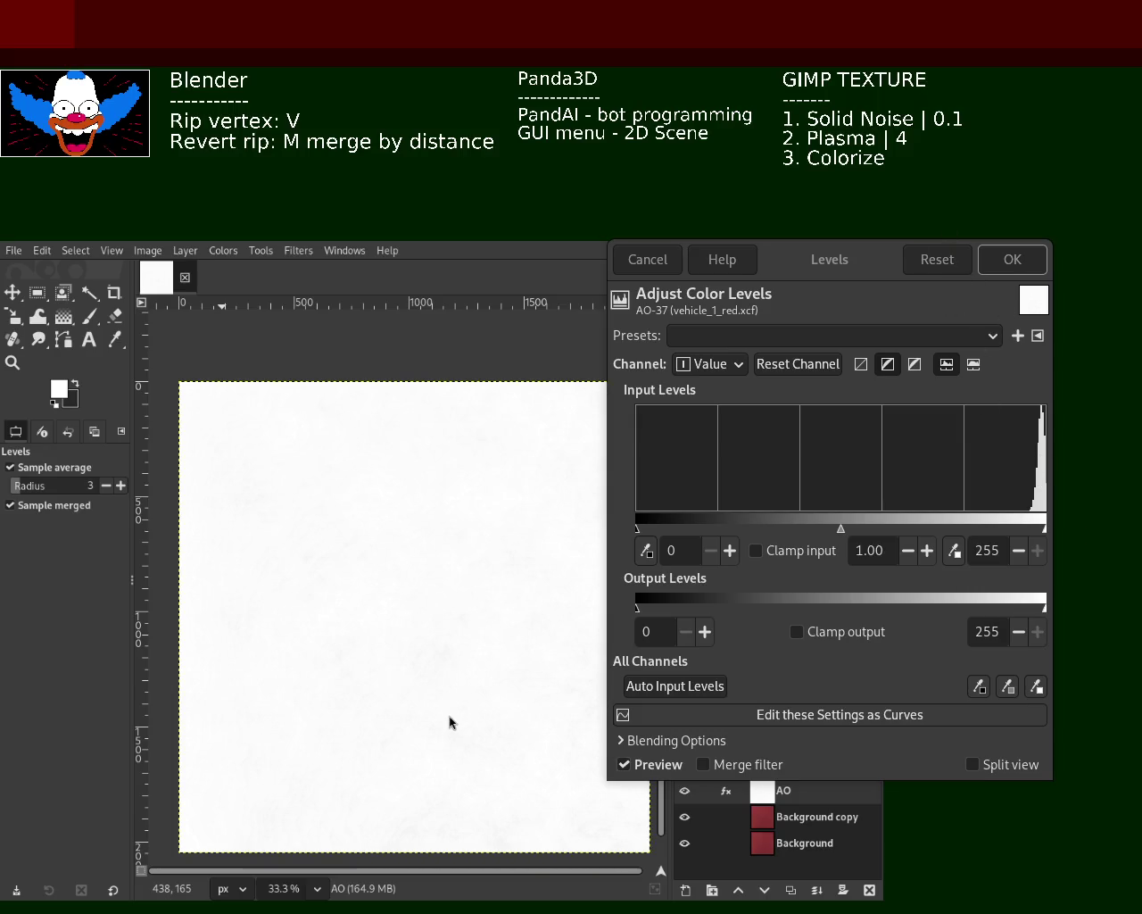
Step: Raise the AO layer's black input level to 244 and apply it
left_click(636, 528)
left_click_drag(635, 529, 1033, 533)
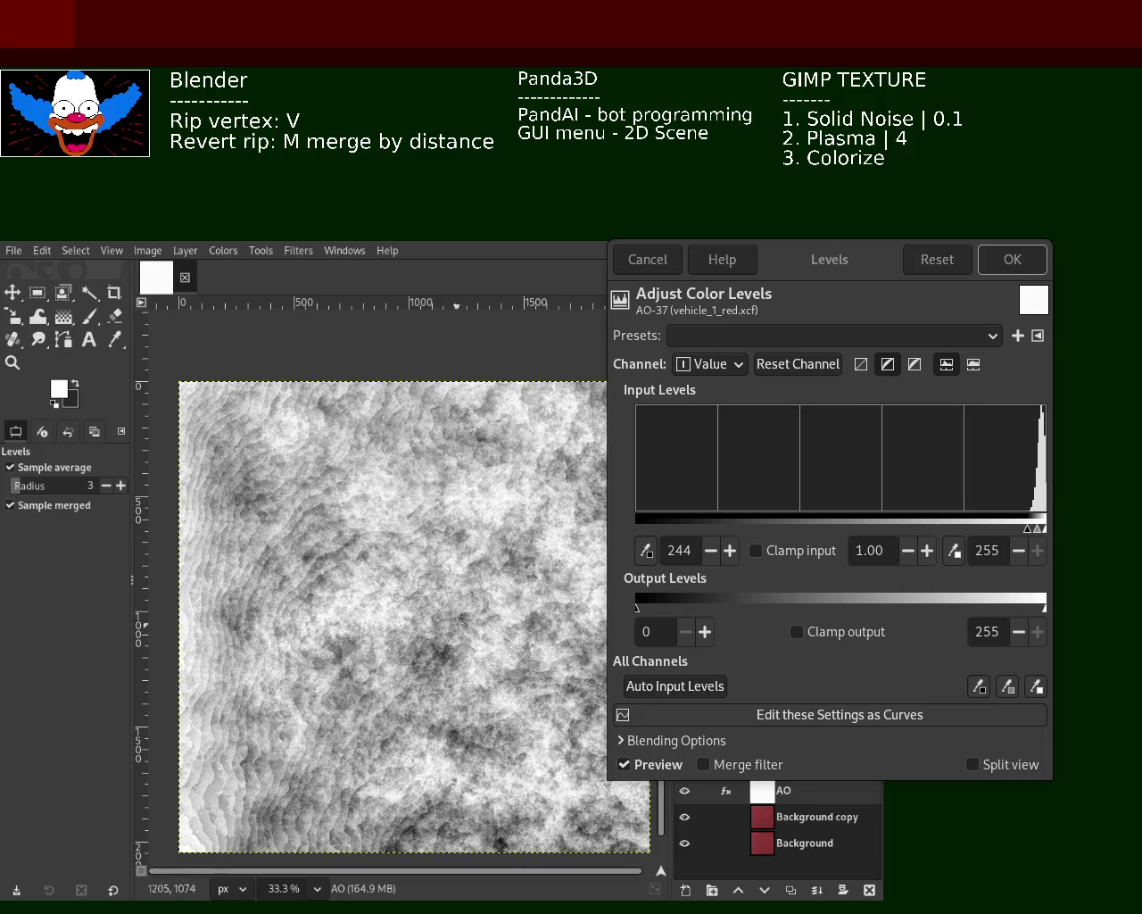
left_click(1027, 262)
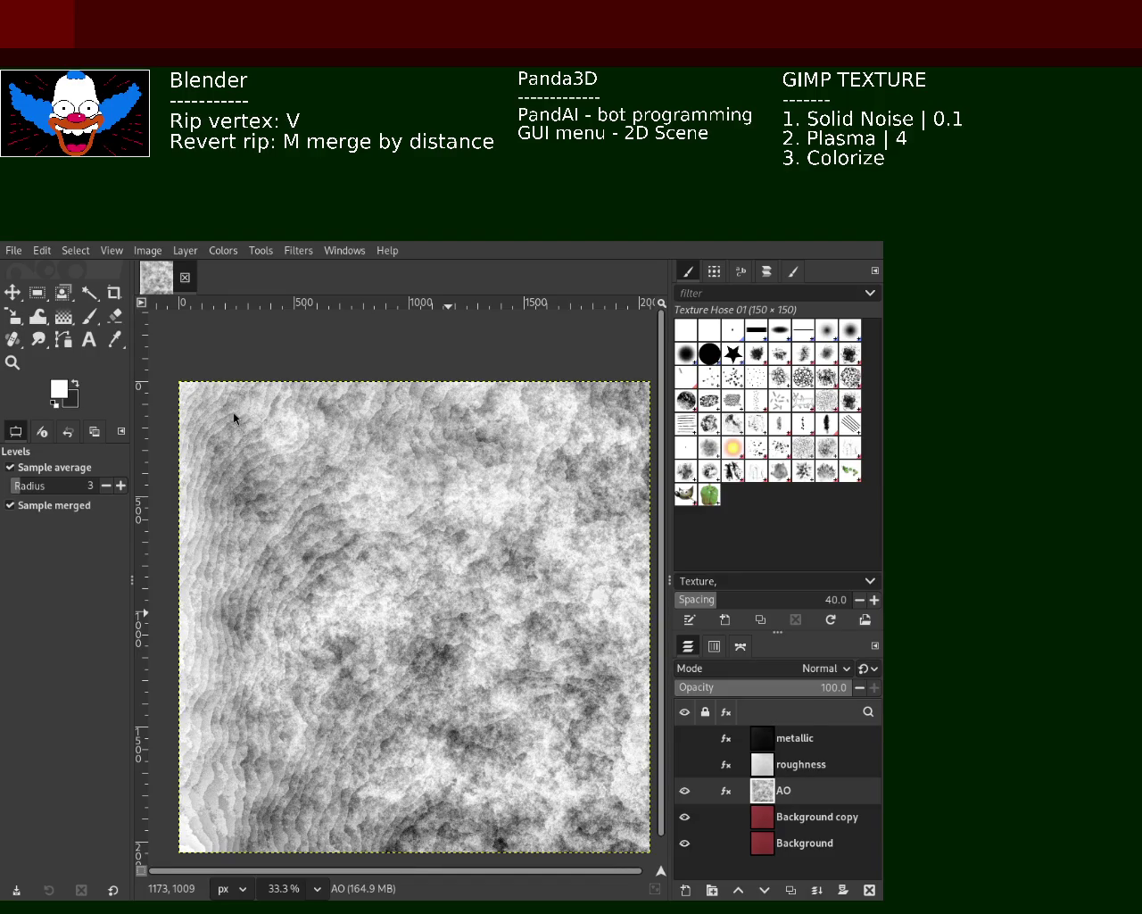
left_click(794, 769)
Step: Show the roughness layer and zoom in on its grain, then back out to 33.3%
left_click(684, 764)
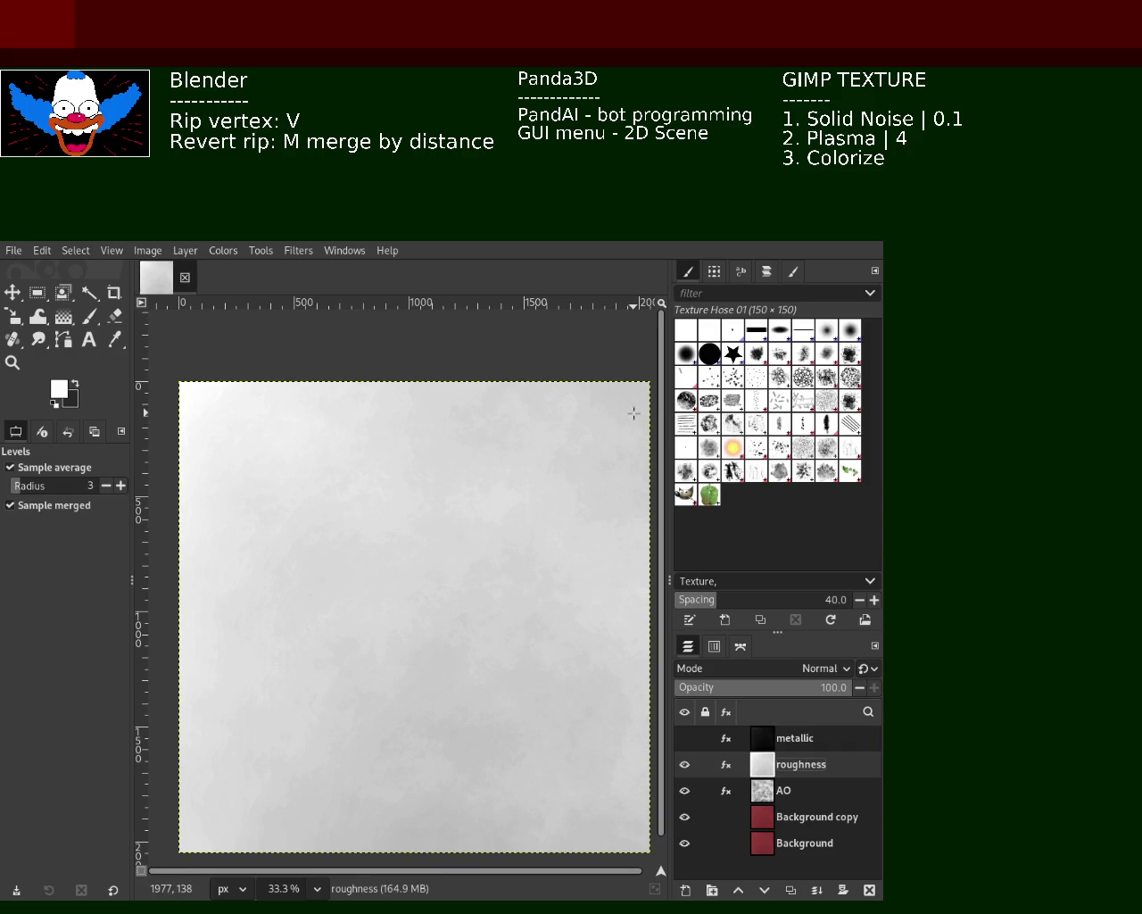
left_click(12, 363)
left_click(591, 425)
left_click(590, 424)
left_click(590, 424)
left_click(589, 423)
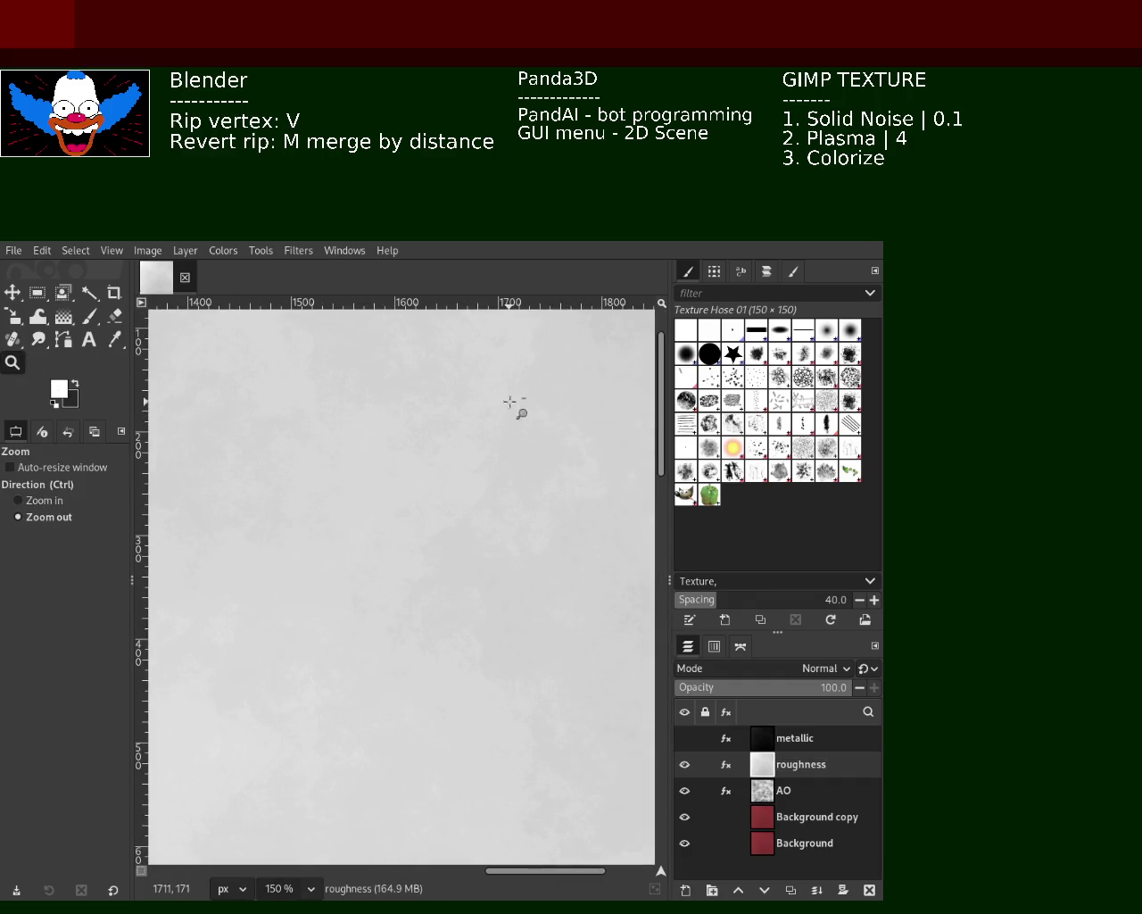
left_click(545, 451, "ctrl")
left_click(548, 454, "ctrl")
left_click(548, 455, "ctrl")
left_click(548, 454, "ctrl")
left_click(536, 496, "ctrl")
left_click(535, 494, "ctrl")
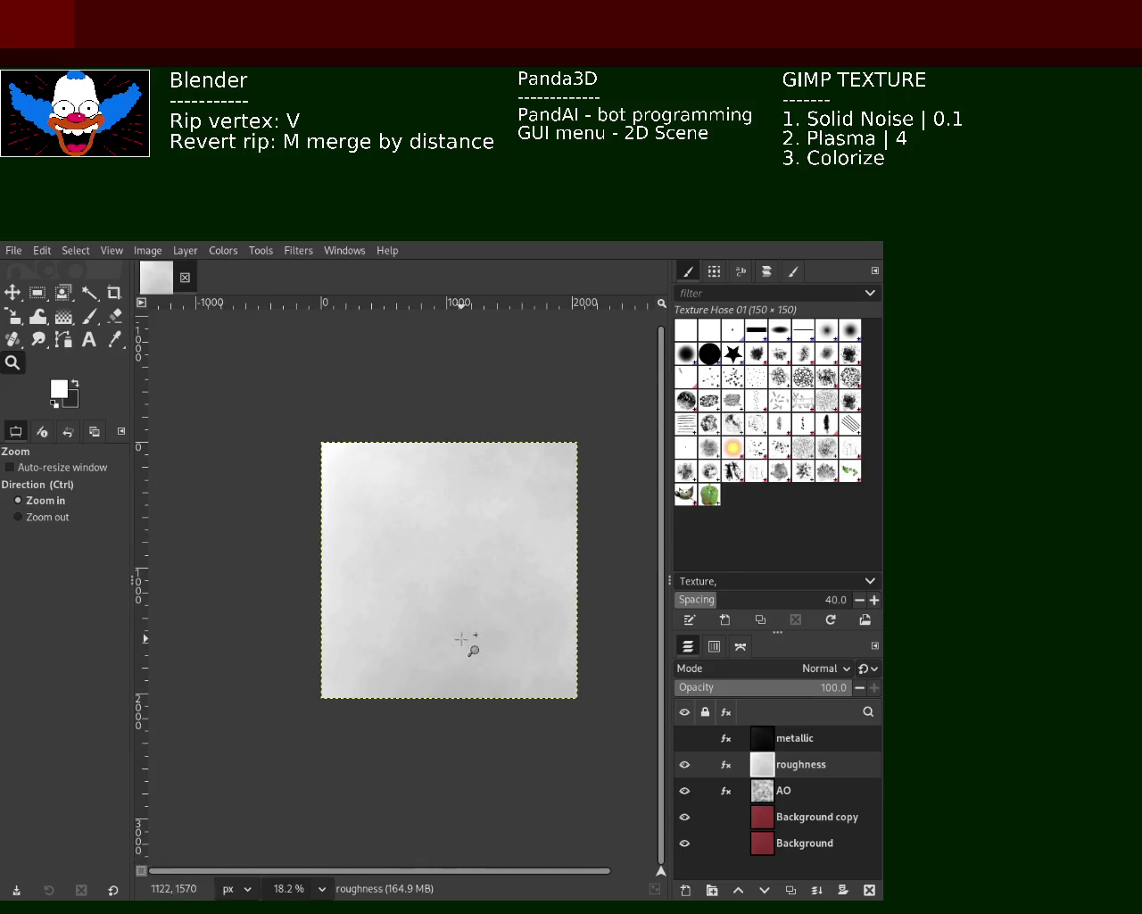
left_click(467, 645)
left_click(442, 535)
left_click(444, 538, "ctrl")
left_click(451, 499, "ctrl")
left_click(452, 469)
left_click(473, 486, "ctrl")
left_click(486, 498)
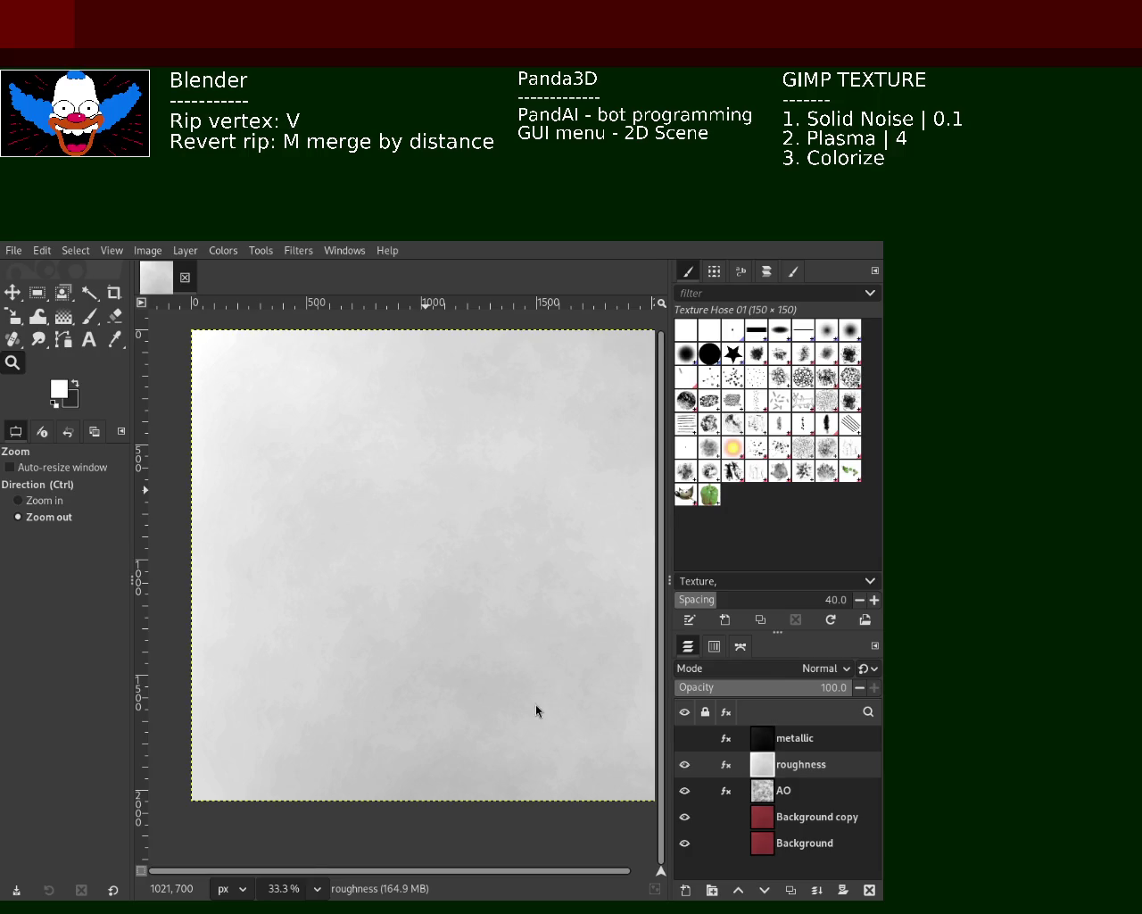
Step: Change the roughness Levels effect's white input to 62, then show the metallic layer
left_click(725, 764)
left_click(676, 730)
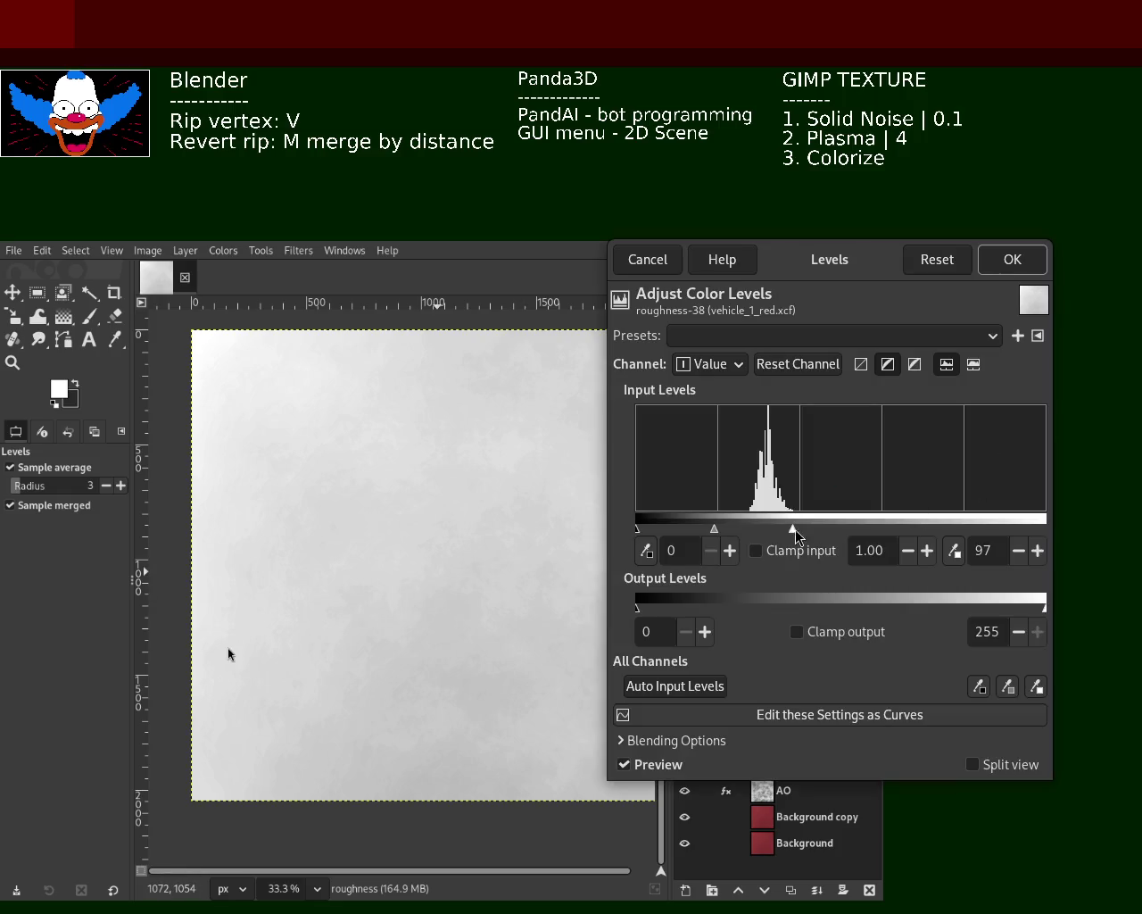
mouse_move(792, 526)
left_mouse_down()
mouse_move(732, 527)
mouse_move(841, 532)
mouse_move(791, 533)
left_mouse_up()
left_click(1009, 261)
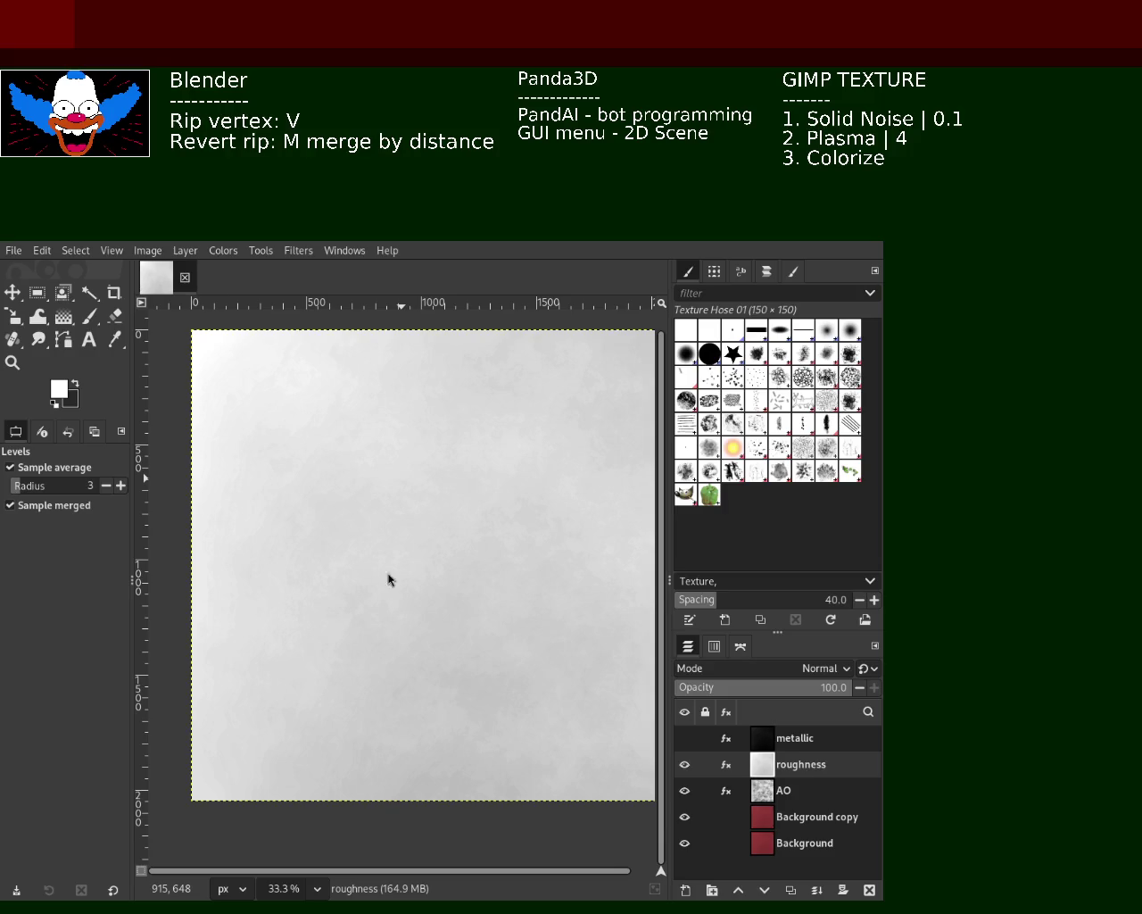
left_click(685, 738)
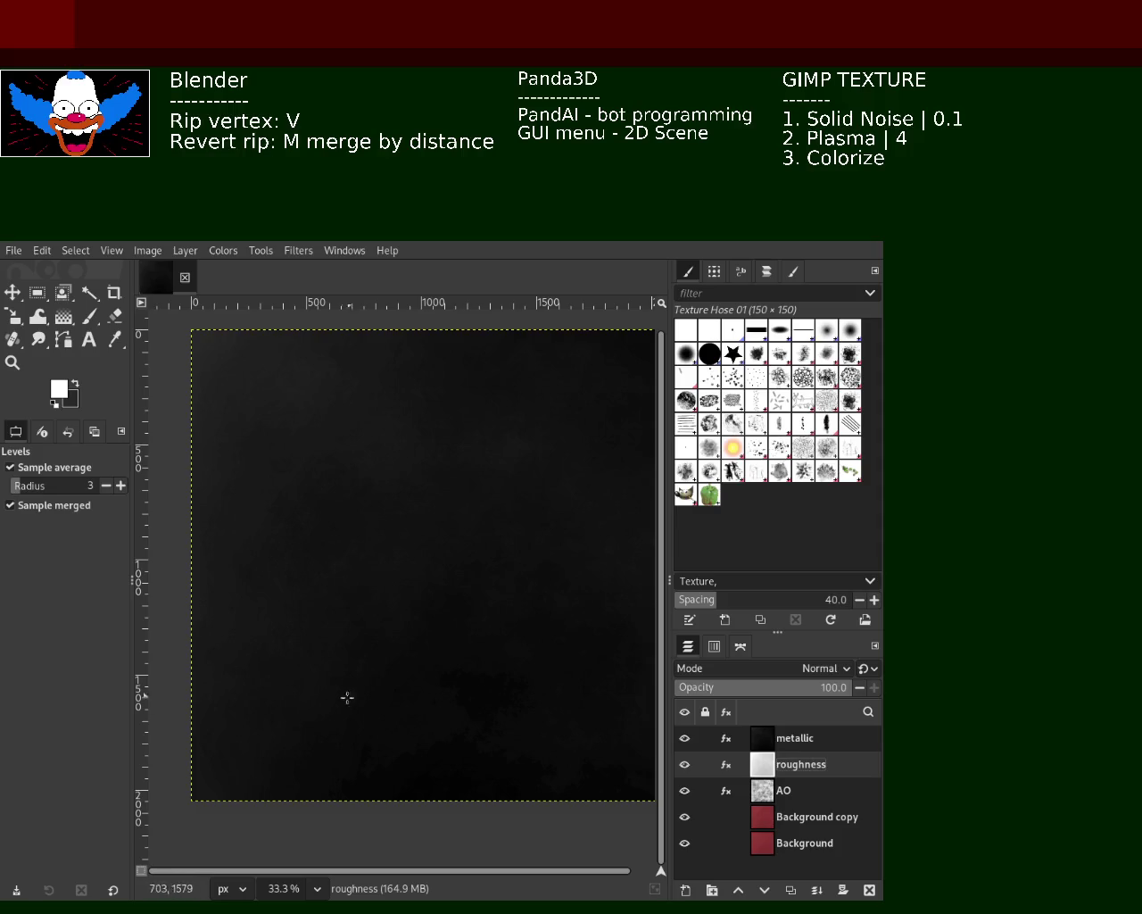
left_click(685, 739)
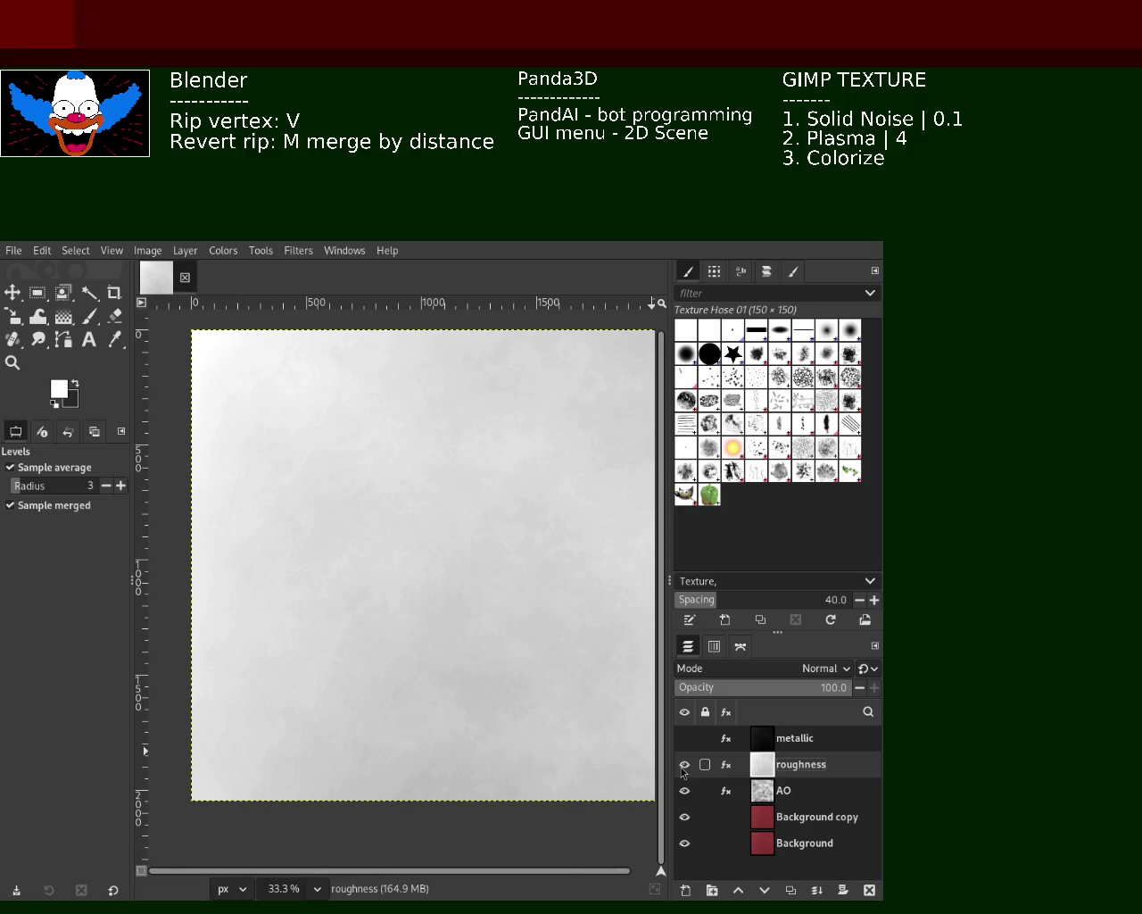
left_click(686, 765)
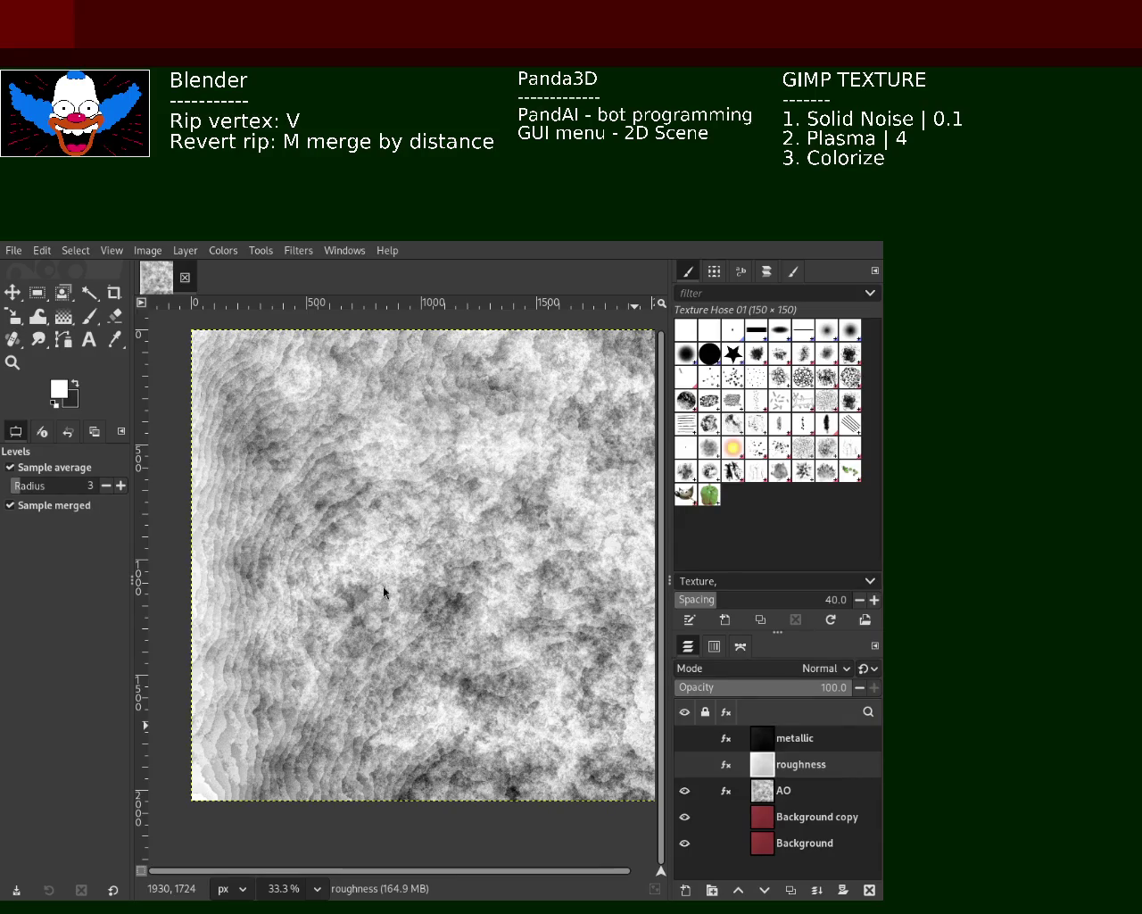
left_click(12, 362)
key("1")
left_click(412, 511)
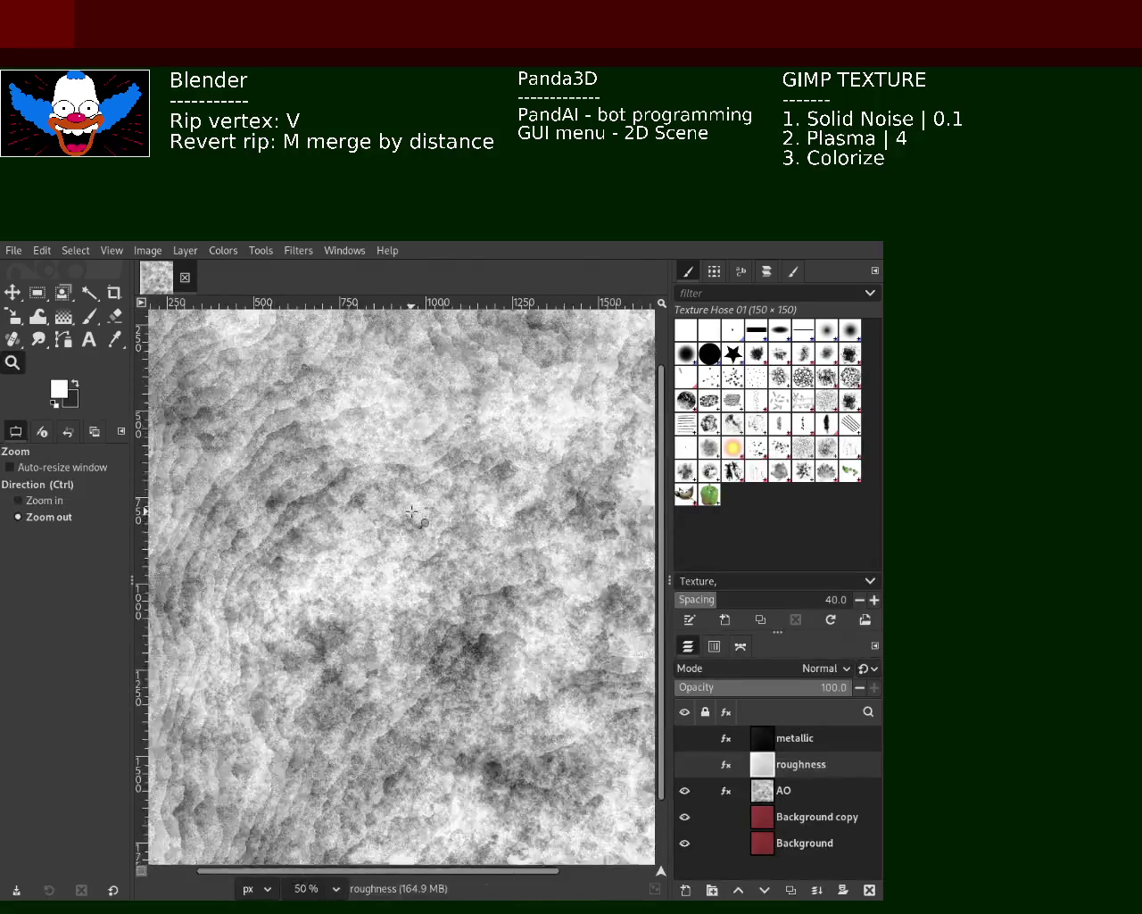
left_click(412, 511)
left_click(411, 511)
left_click(411, 511, "ctrl")
left_click(412, 512)
left_click(411, 508, "ctrl")
left_click(413, 505, "ctrl")
left_click(413, 500)
left_click(413, 501)
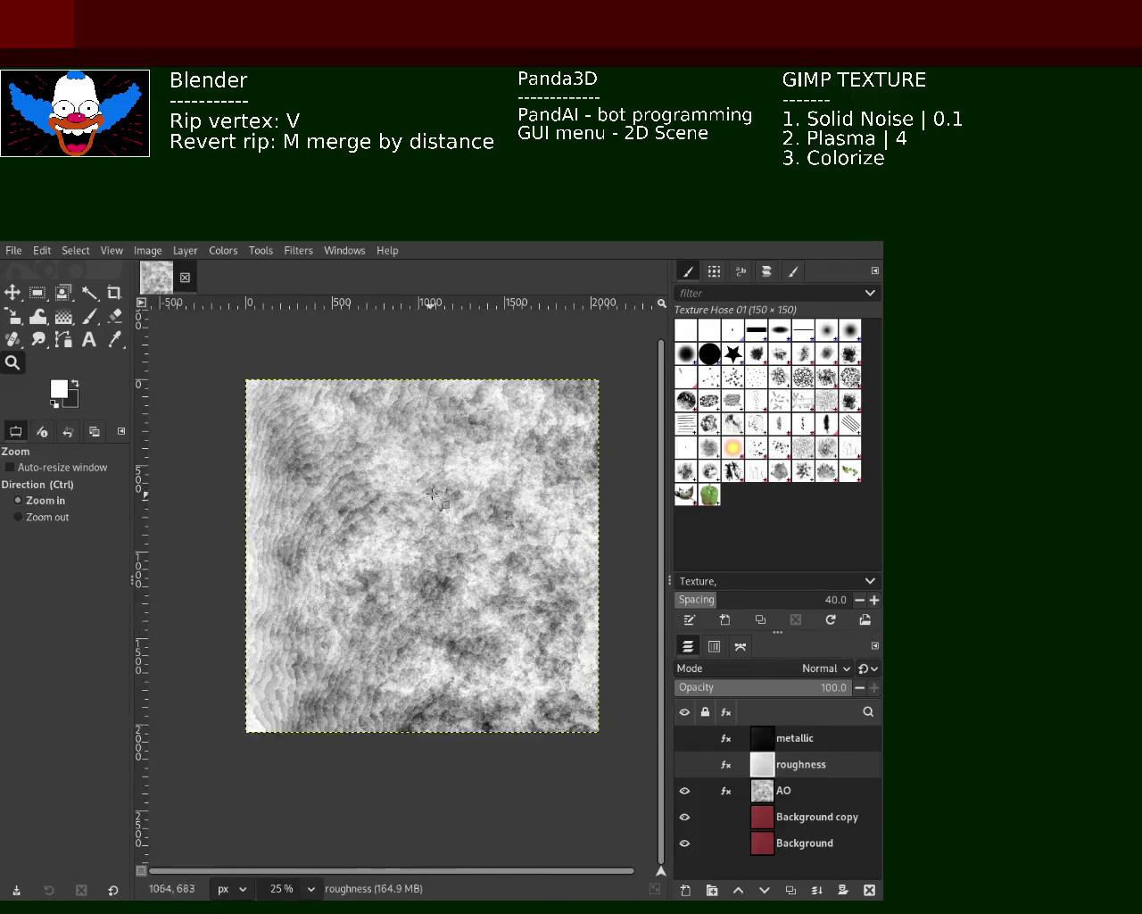
left_click(462, 498, "ctrl")
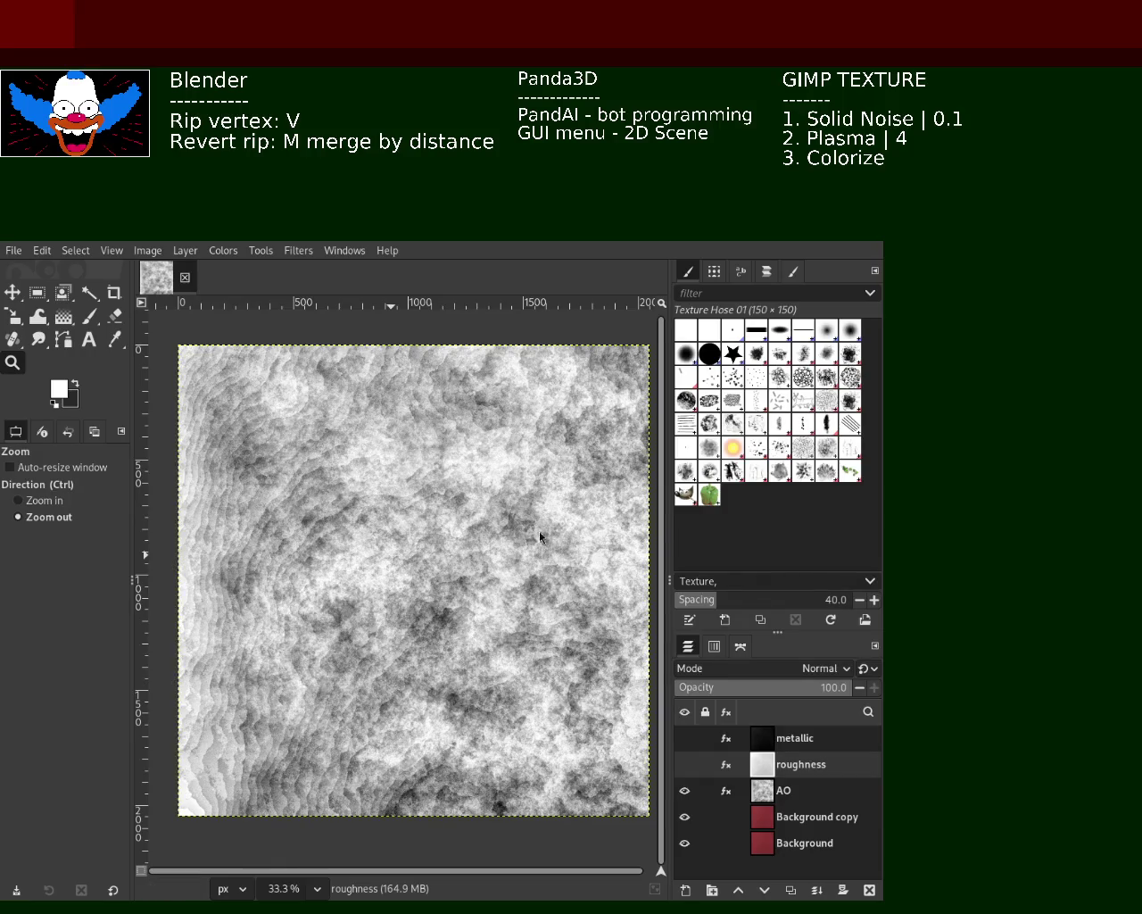
left_click(797, 815)
Step: Rename Background copy to specular, hide AO, and repeat the last filter on specular
double_click(805, 816)
type("specular")
key("Return")
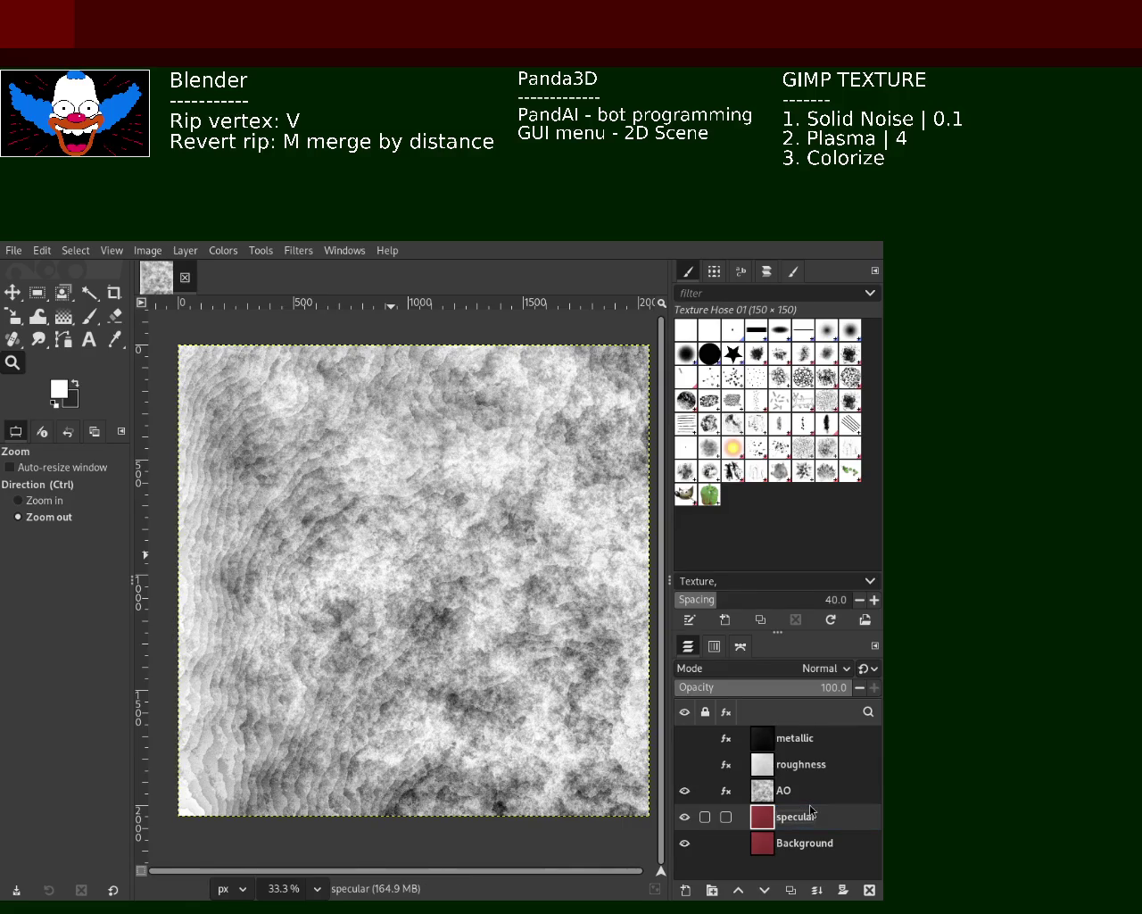
left_click(684, 789)
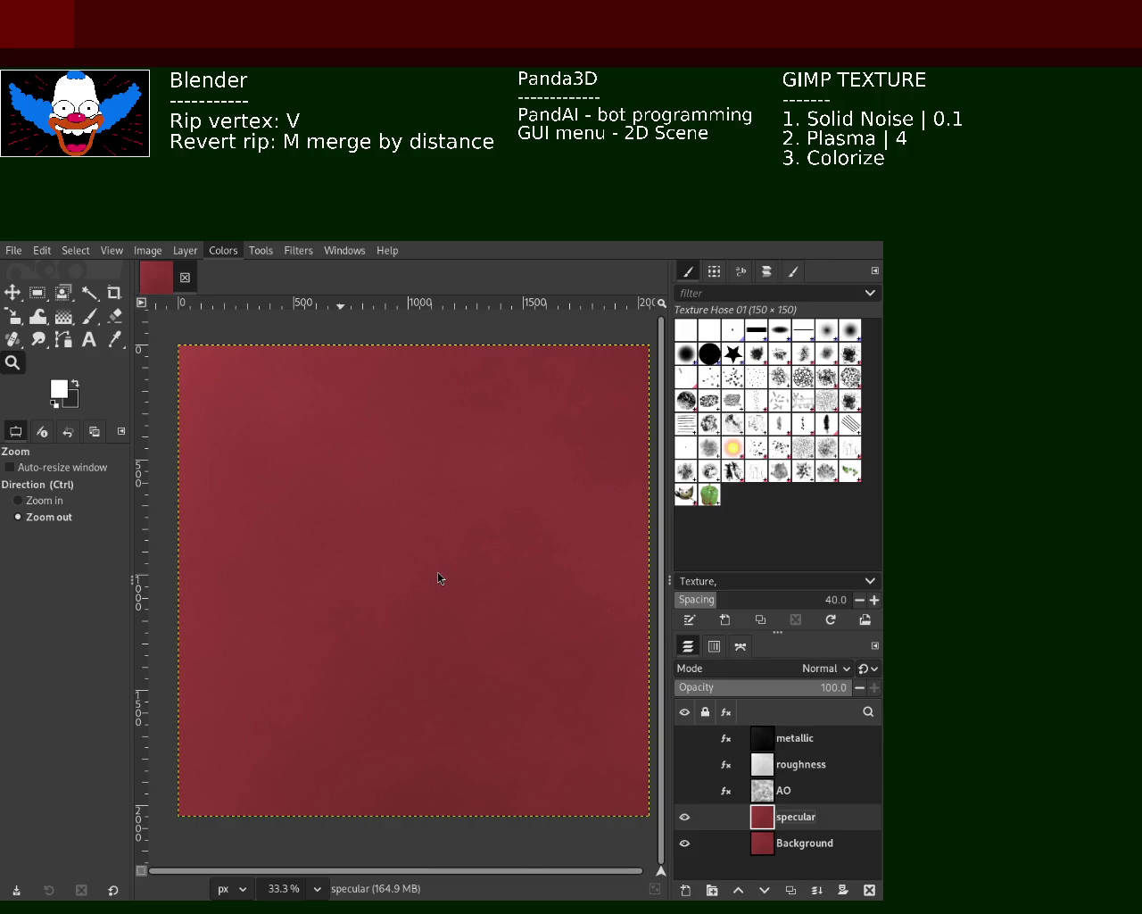
key("ctrl+f")
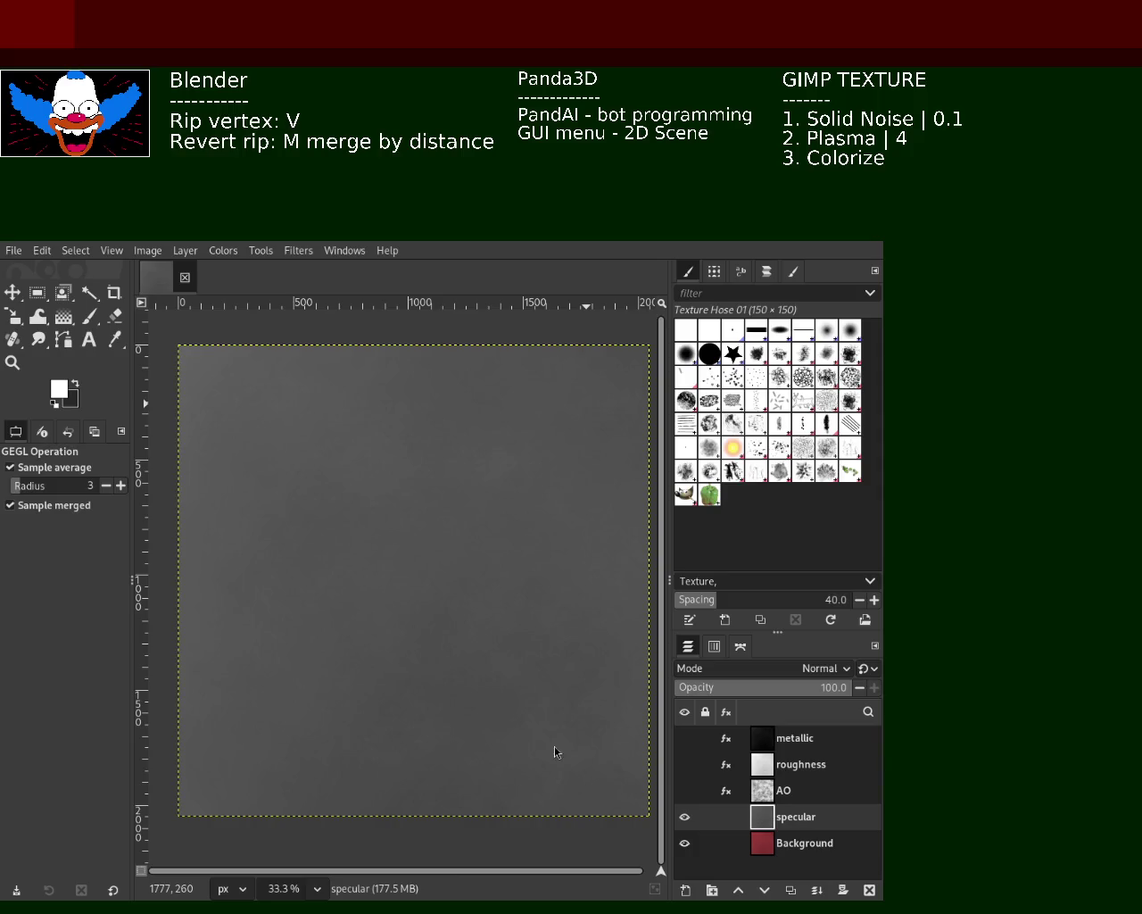
Step: Toggle the AO, roughness and metallic layers' visibility to compare them over specular
left_click(684, 790)
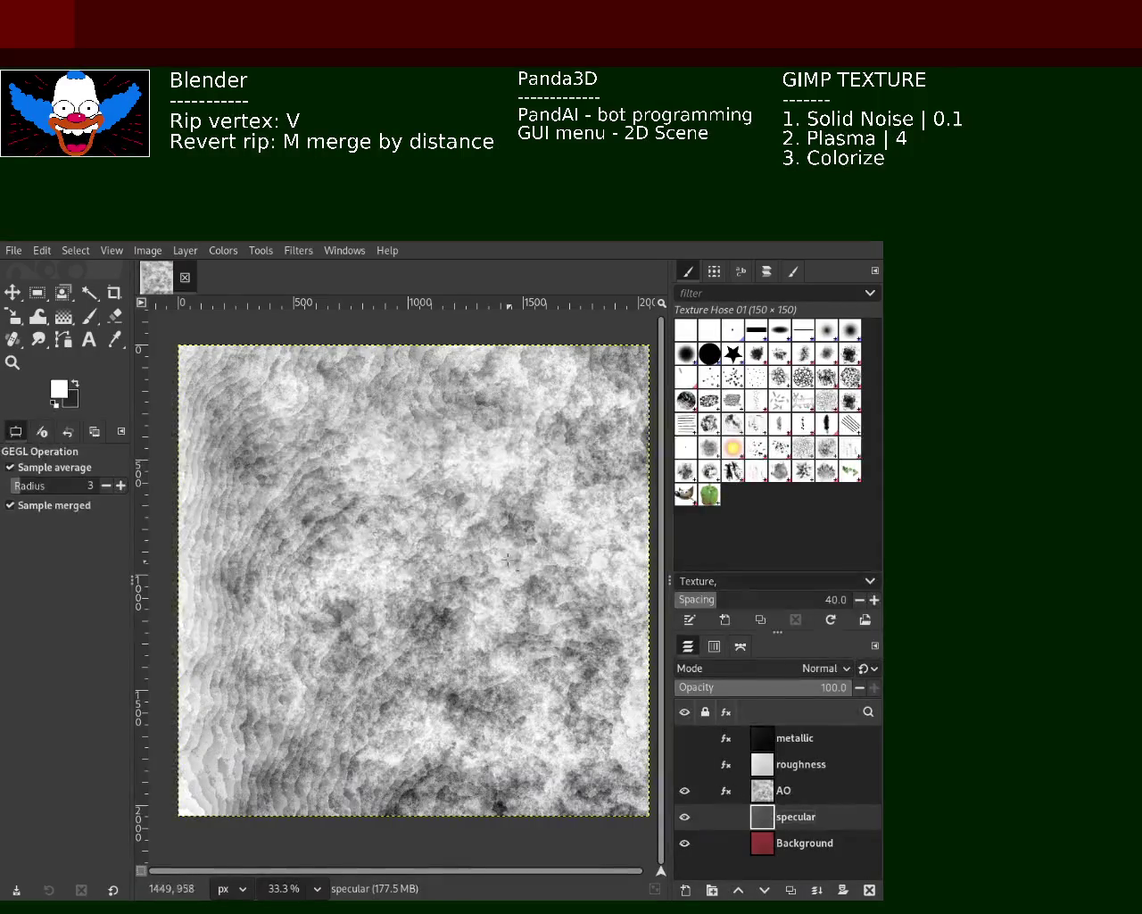
left_click(685, 764)
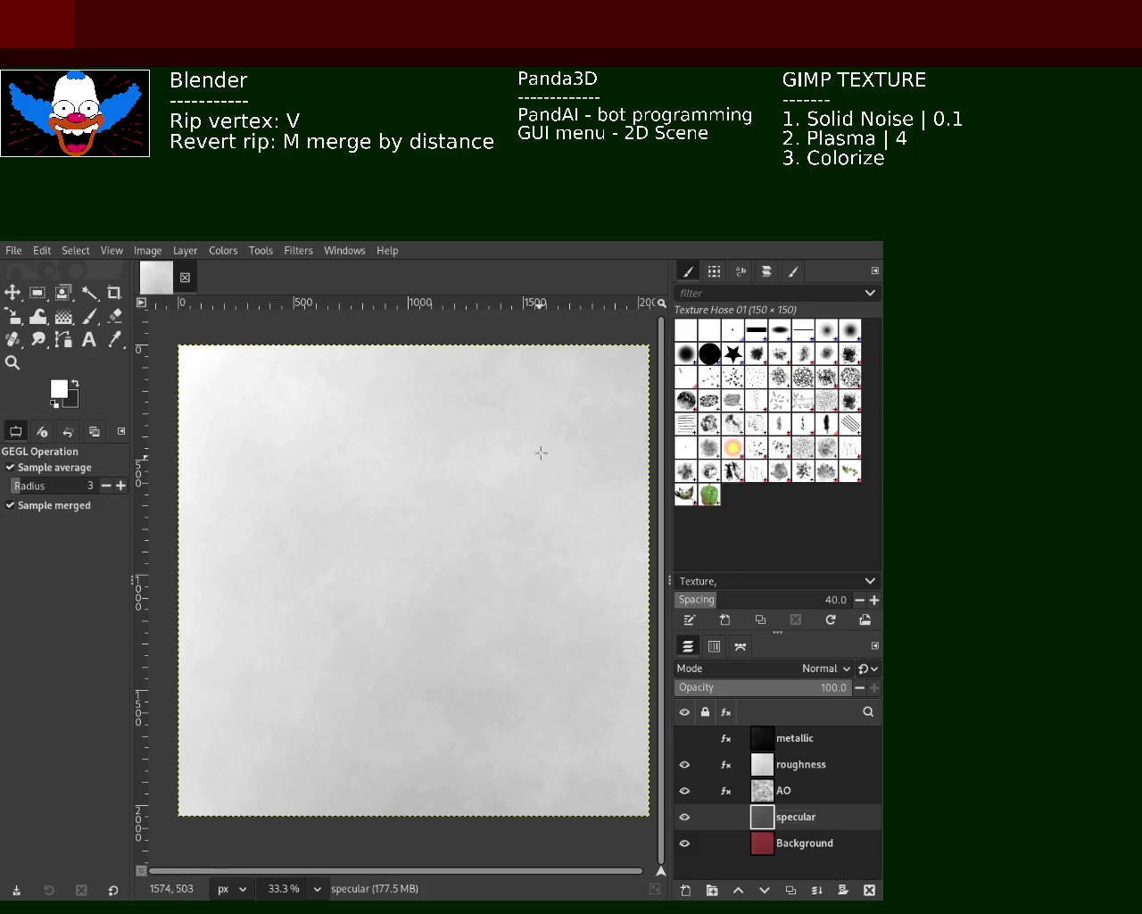
left_click(686, 766)
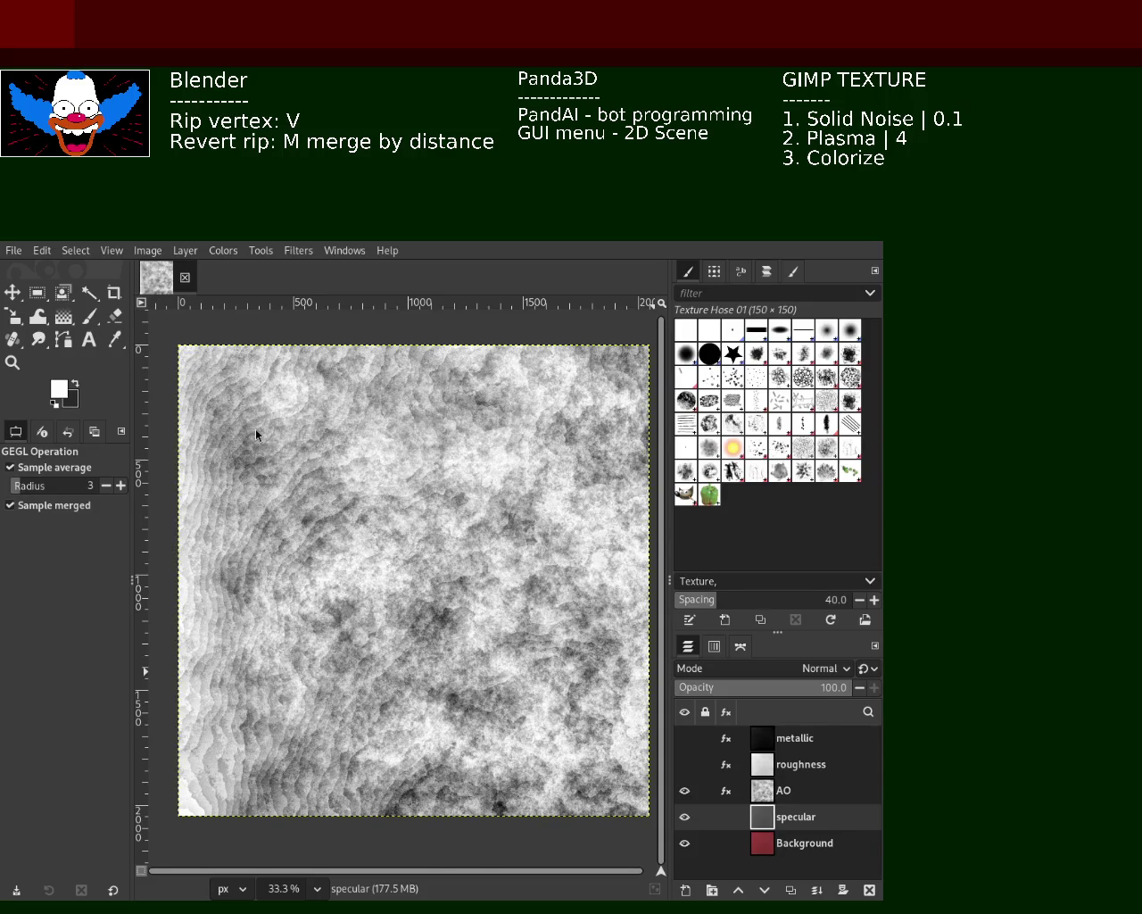
left_click(685, 741)
left_click(685, 764)
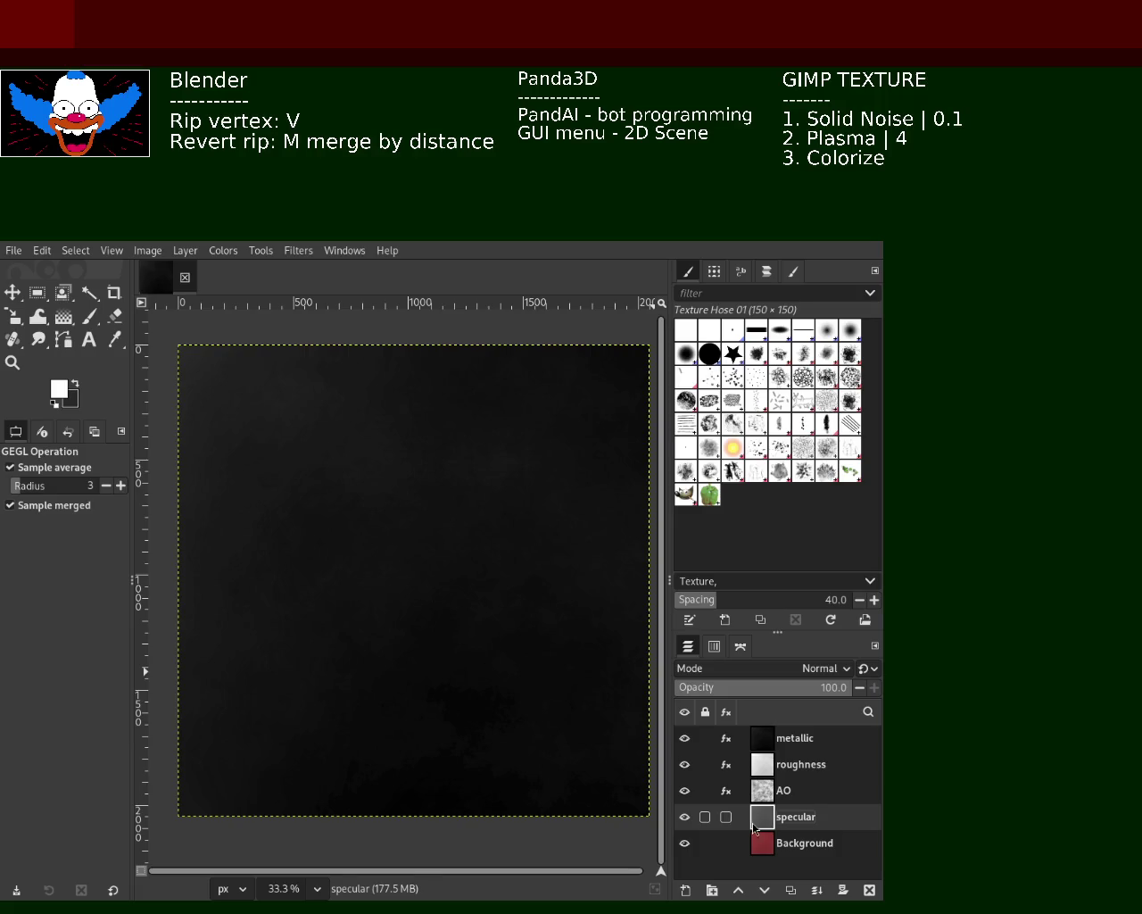
left_click(685, 738)
Step: Compare roughness and metallic once more, then hide metallic, roughness and AO together
left_click(686, 764)
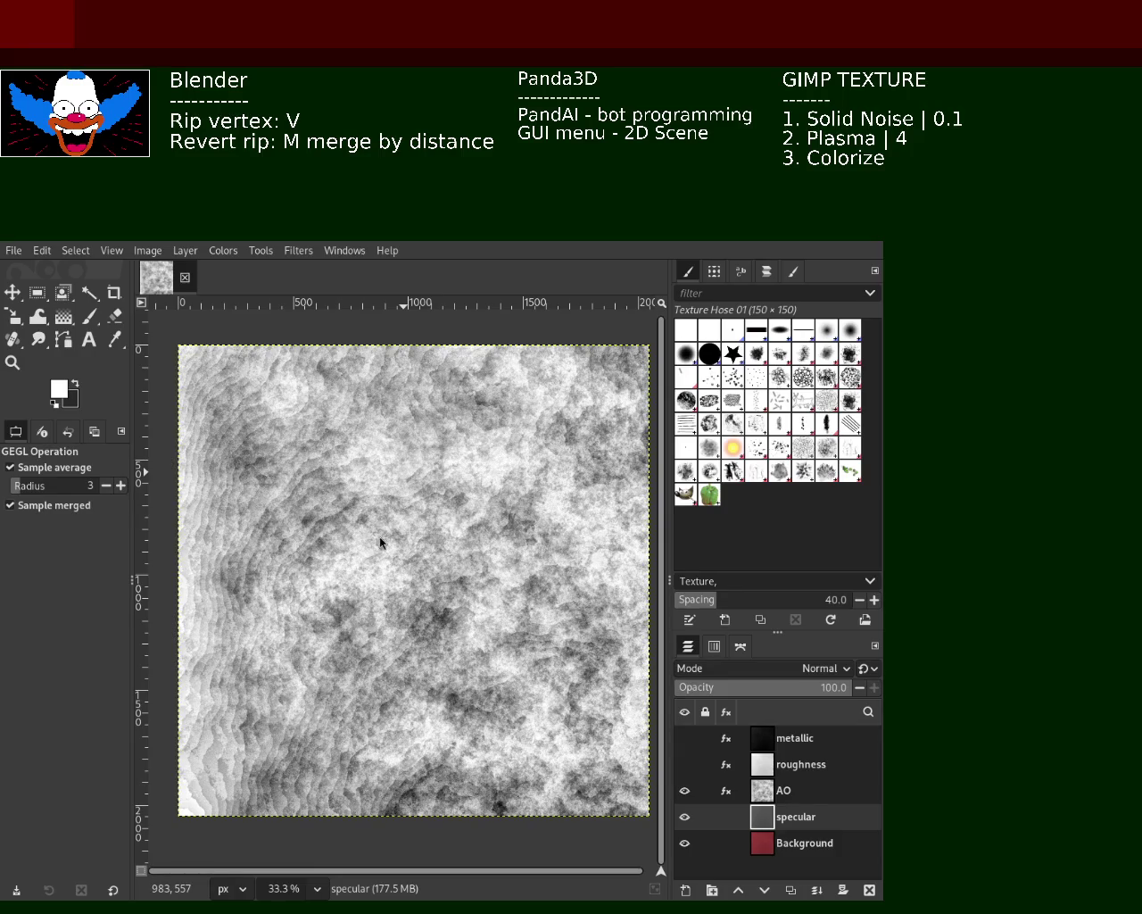
left_click(685, 764)
left_click(686, 740)
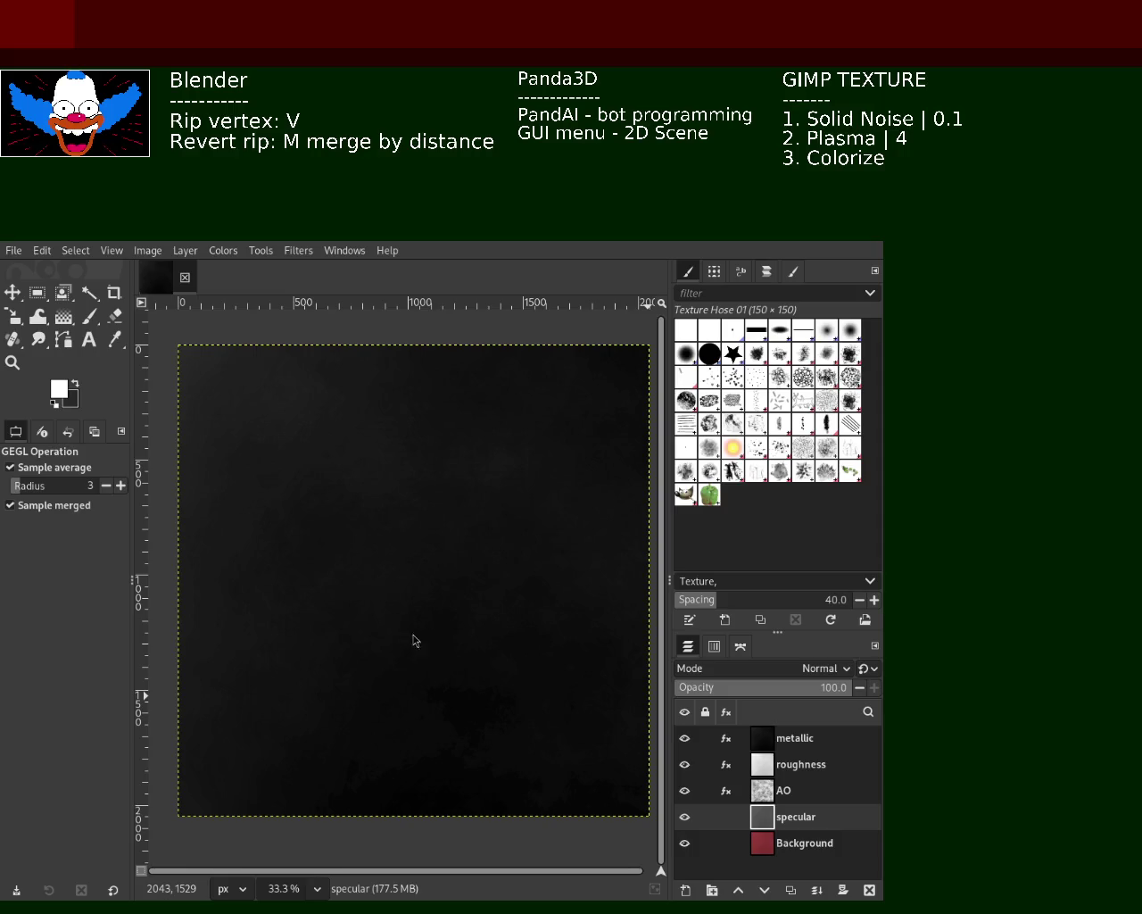
mouse_move(685, 738)
left_click_drag(684, 738, 685, 791)
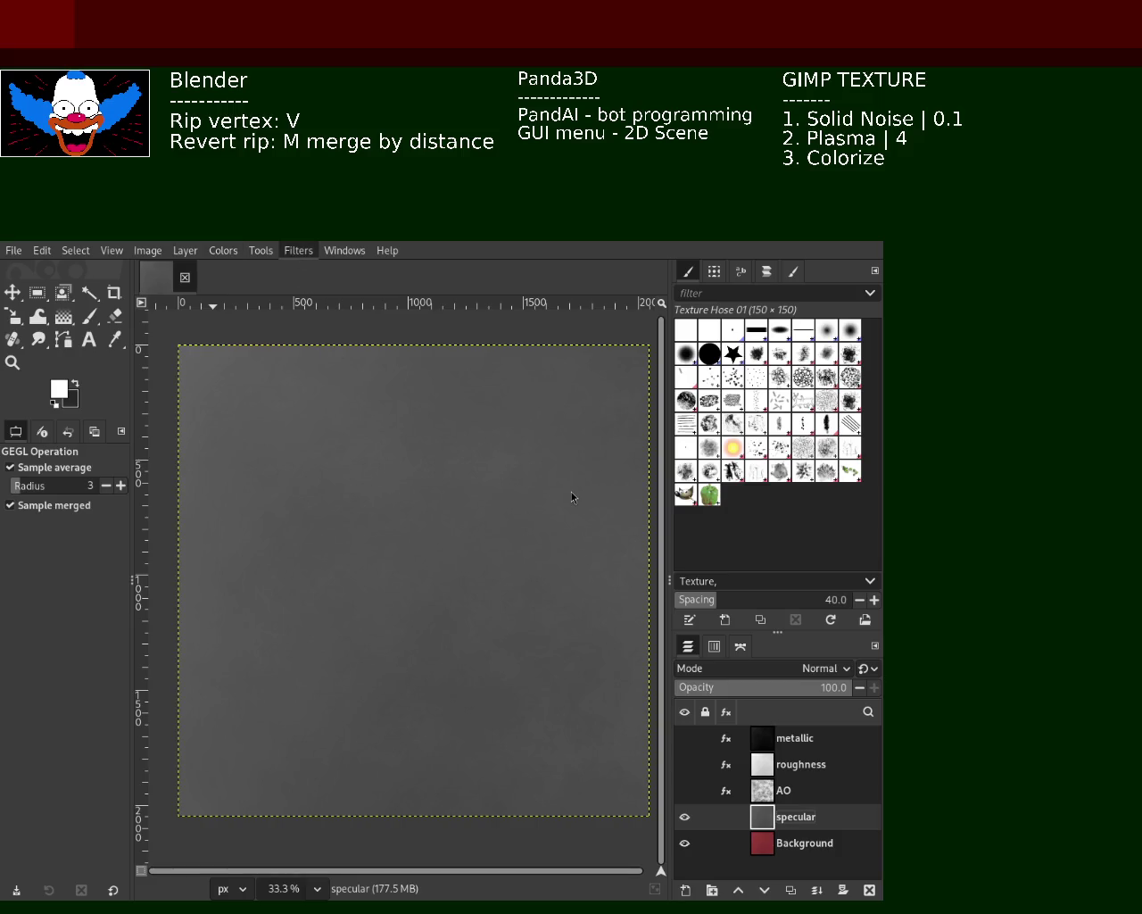
Step: Turn the specular layer solid black and add a Brightness-Contrast adjustment to it
key("Delete")
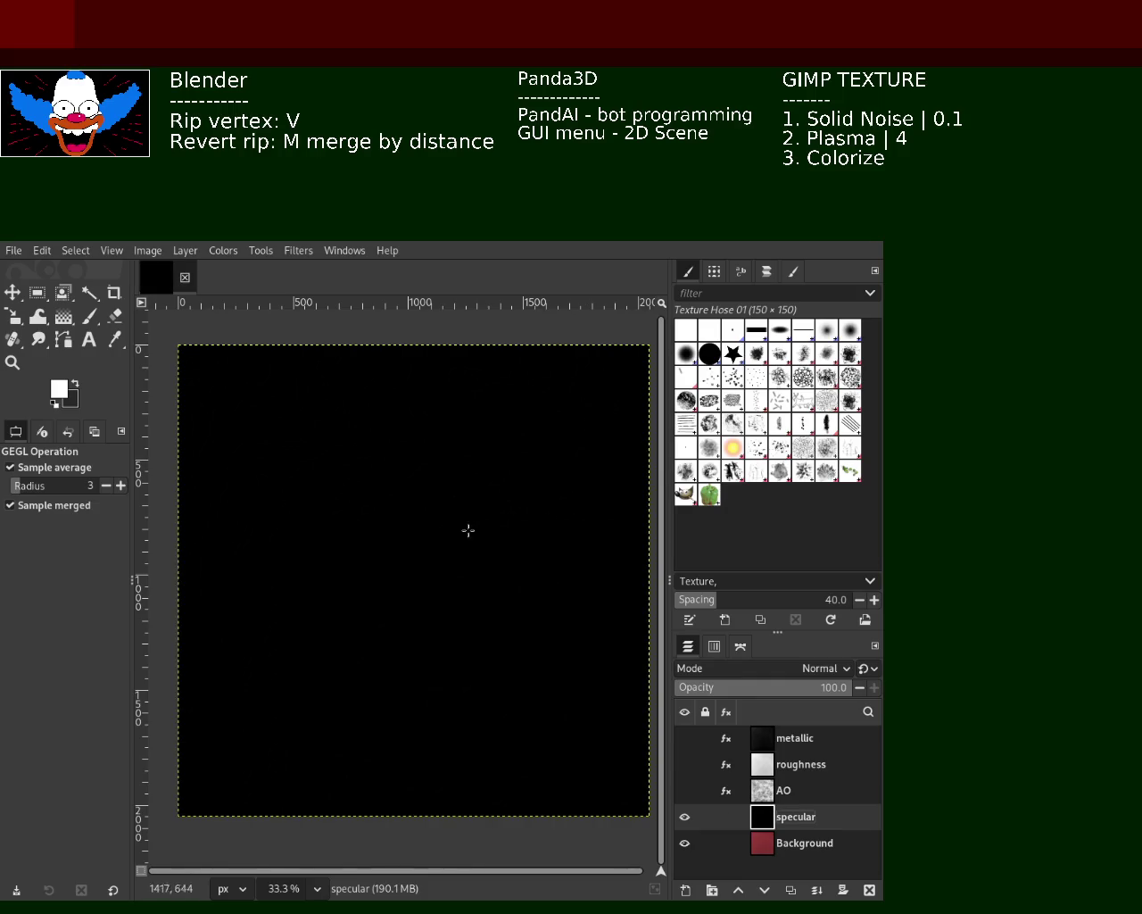
left_click(215, 257)
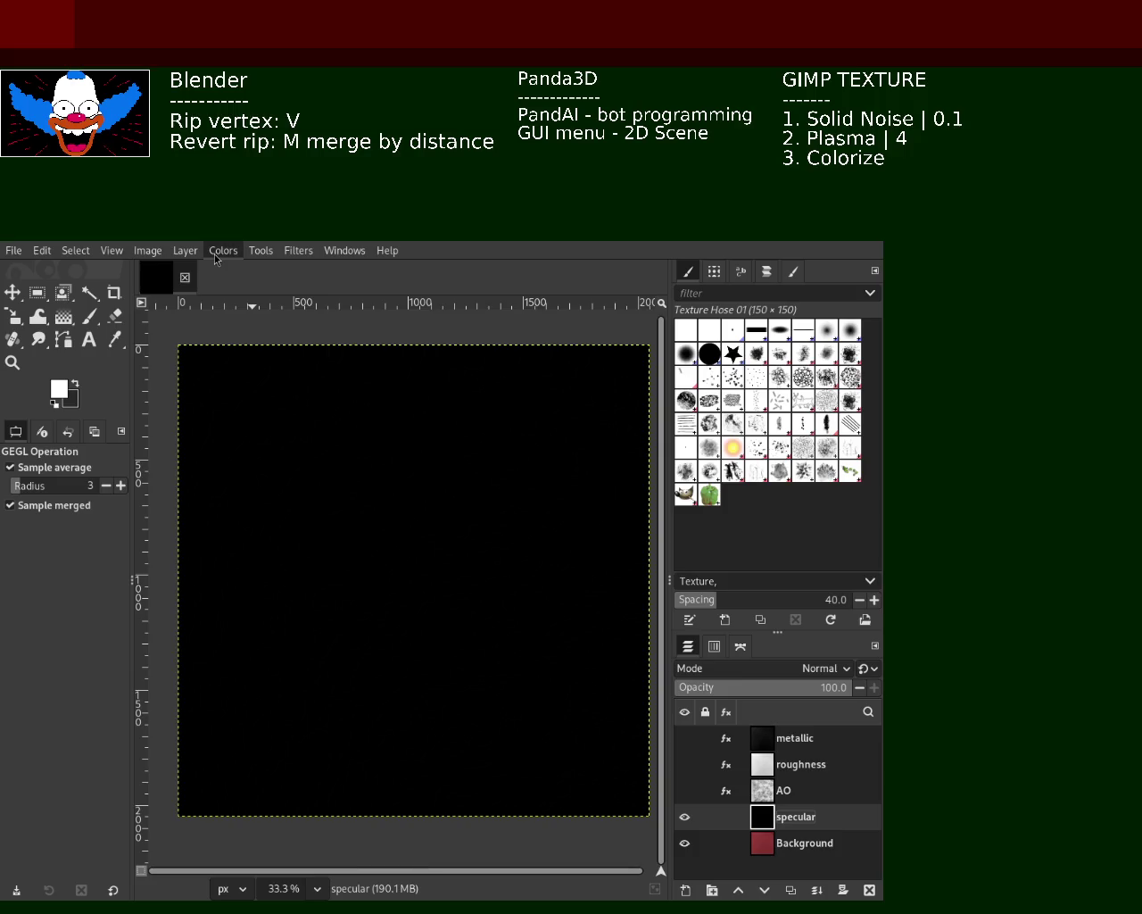
left_click(293, 404)
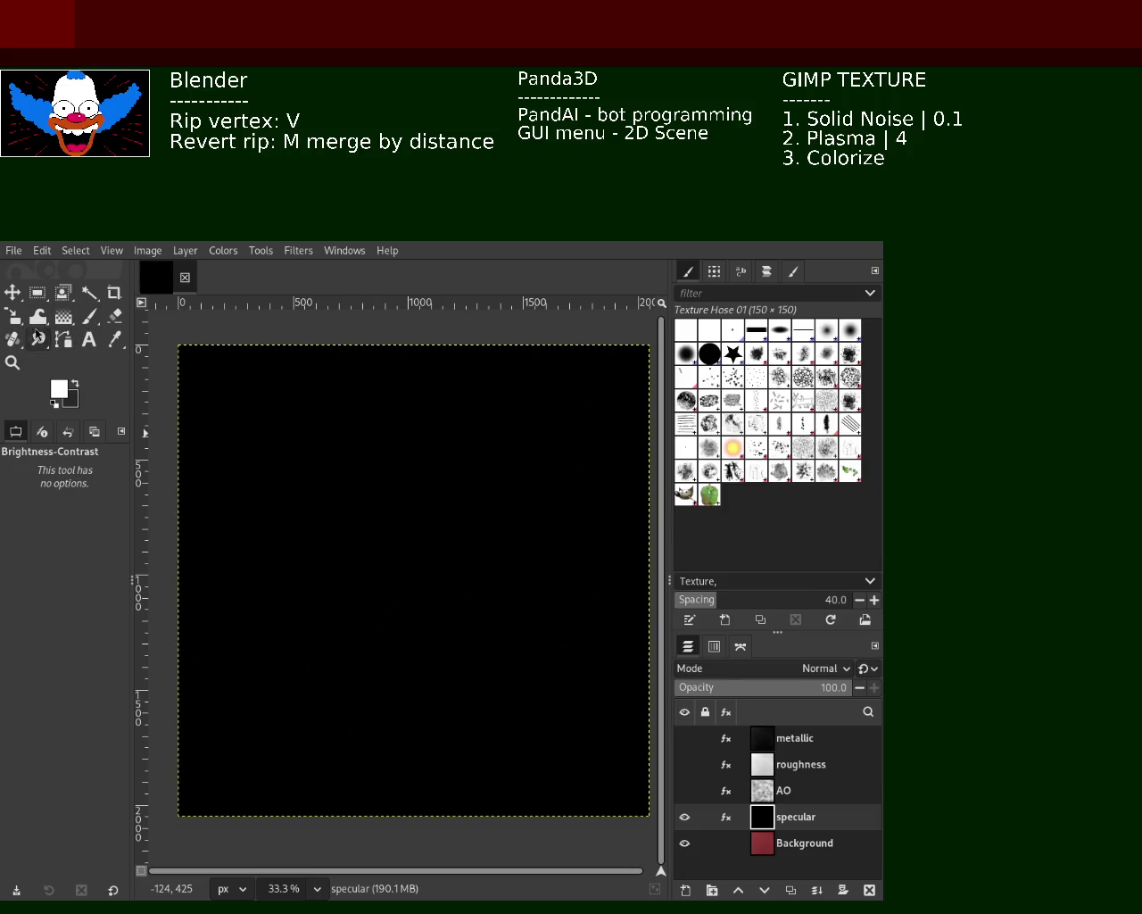
left_click(64, 316)
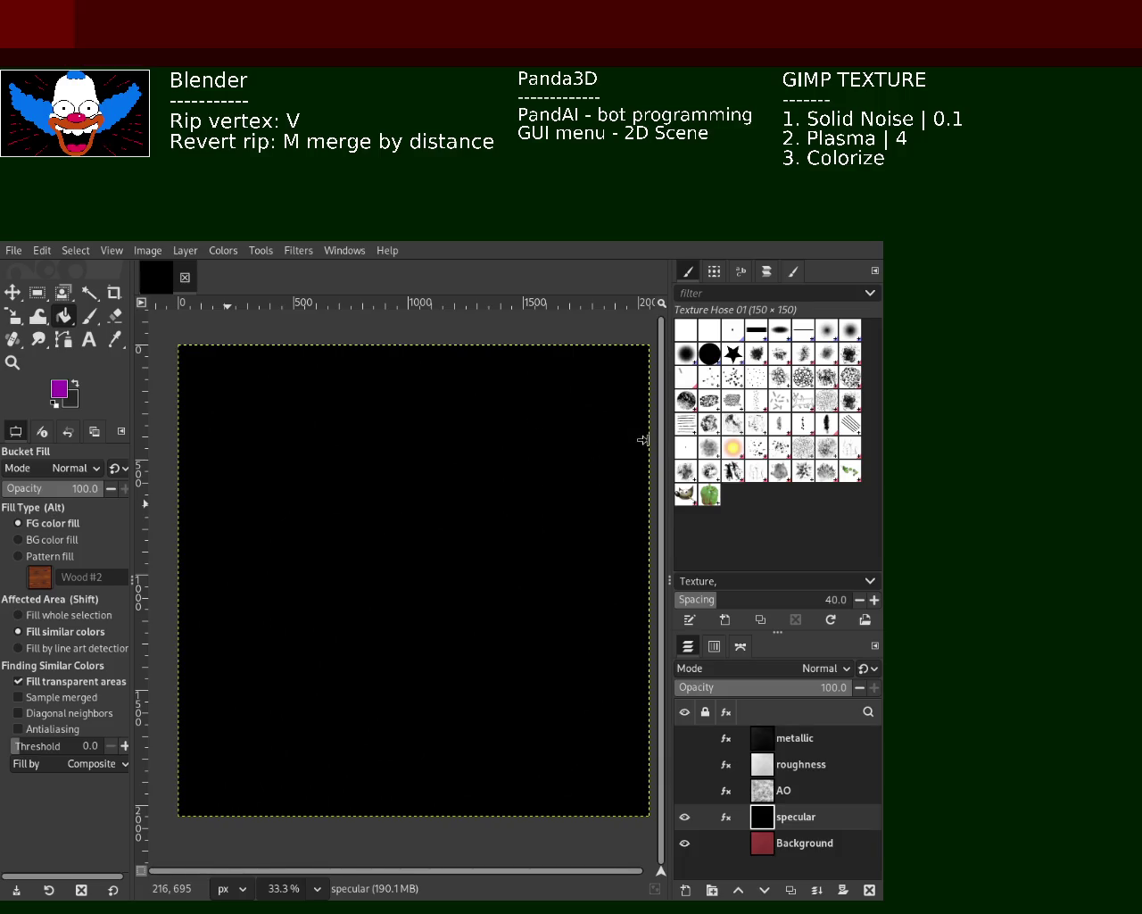
left_click(390, 680)
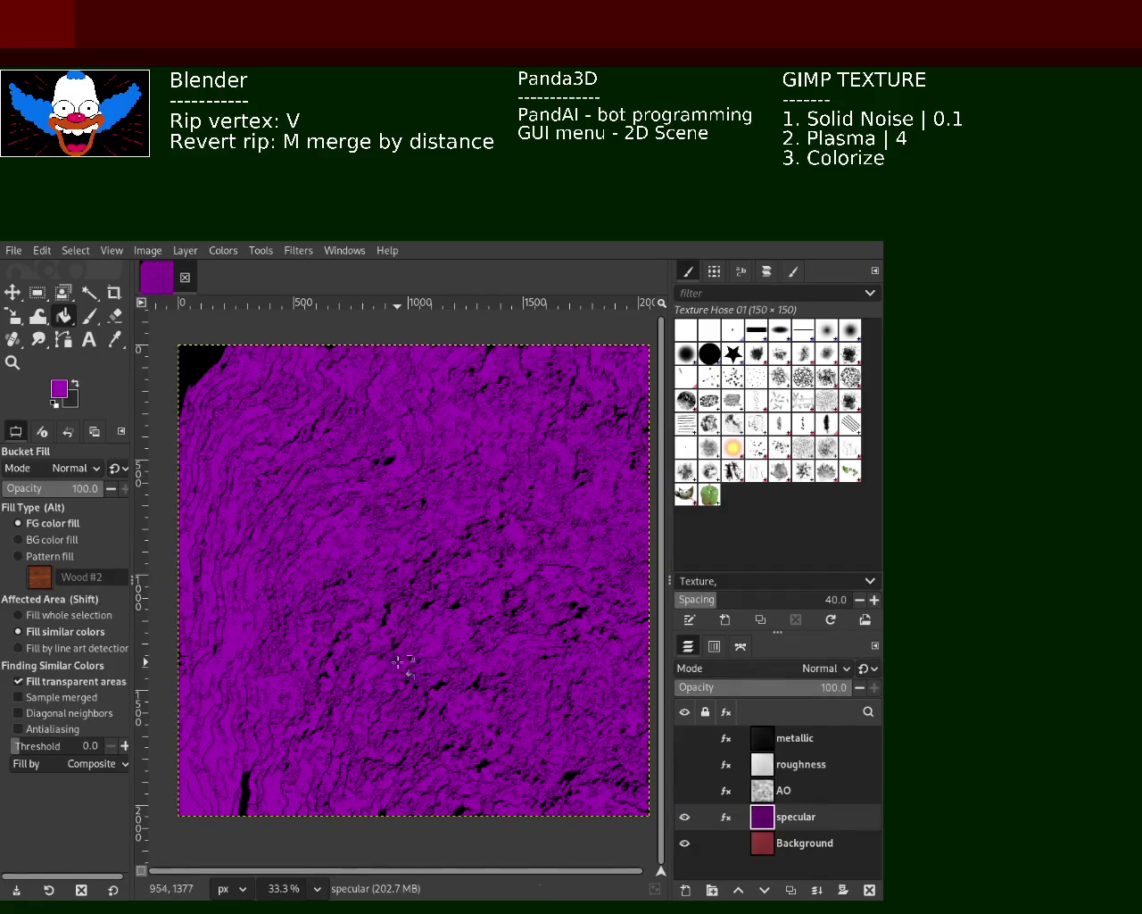
key("ctrl+z")
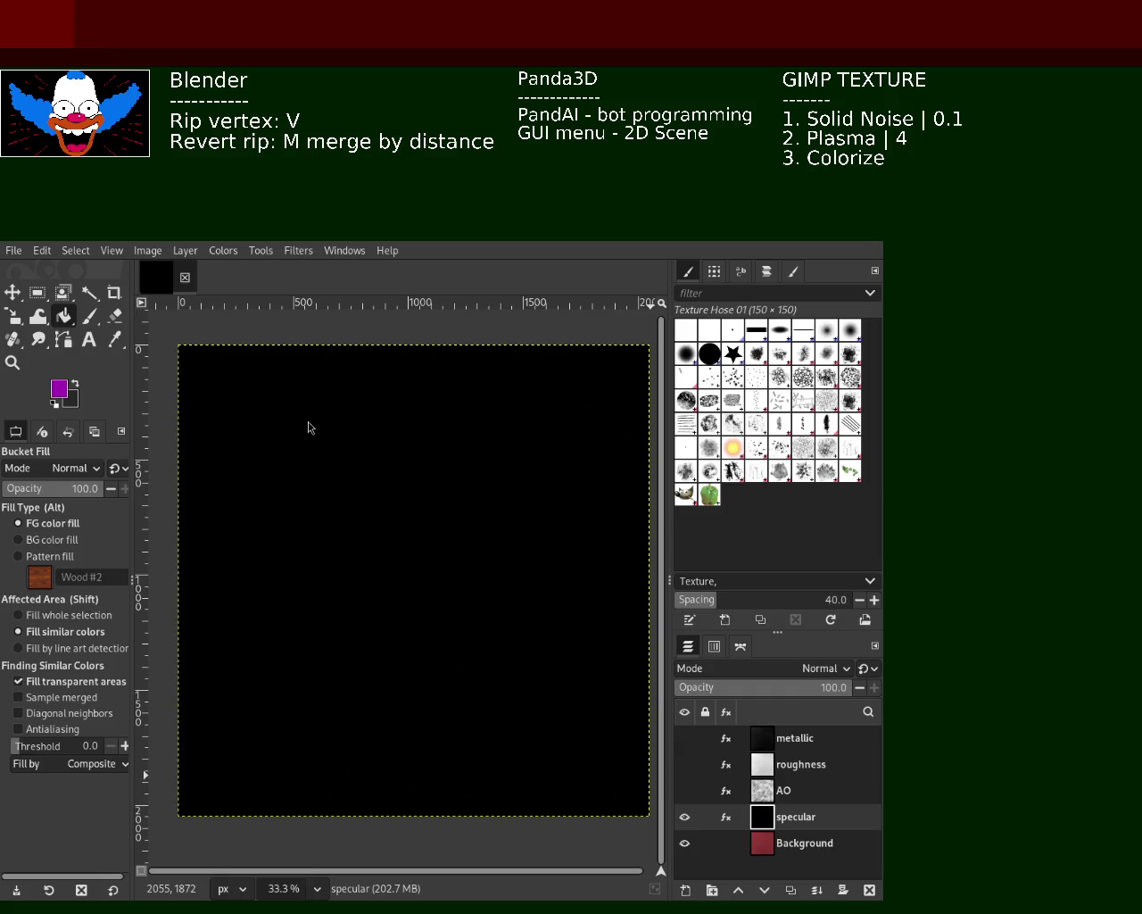
mouse_move(716, 844)
left_click(771, 850)
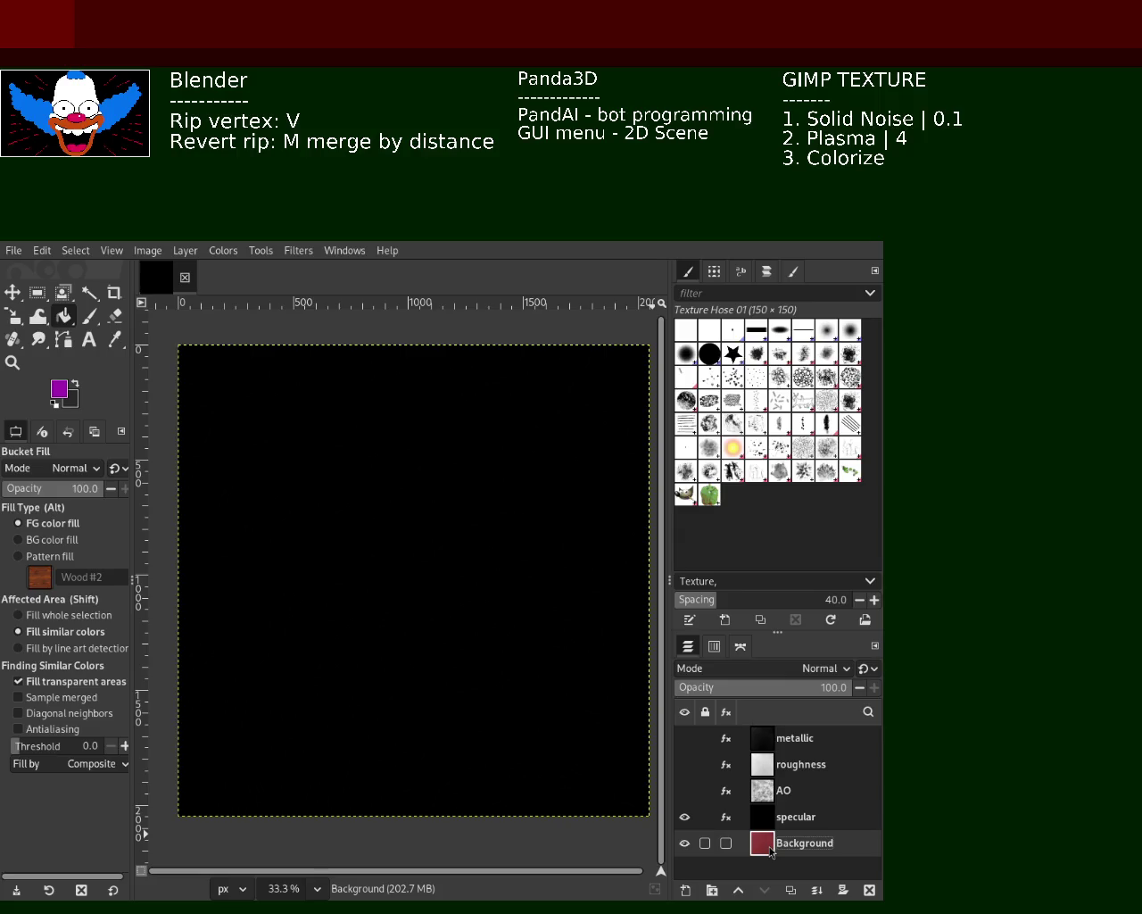
Step: Duplicate the Background layer and name the copy 'normal'
key("ctrl+shift+d")
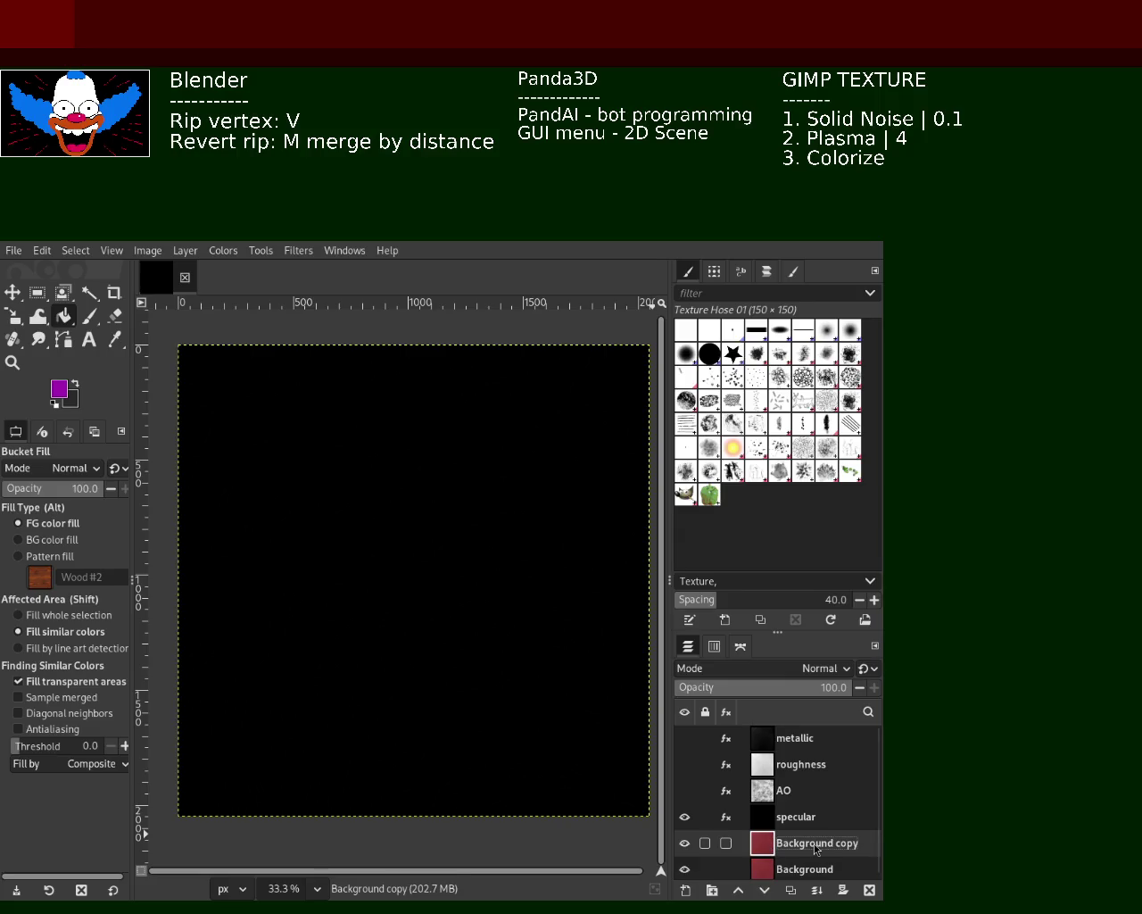
double_click(813, 842)
type("normal")
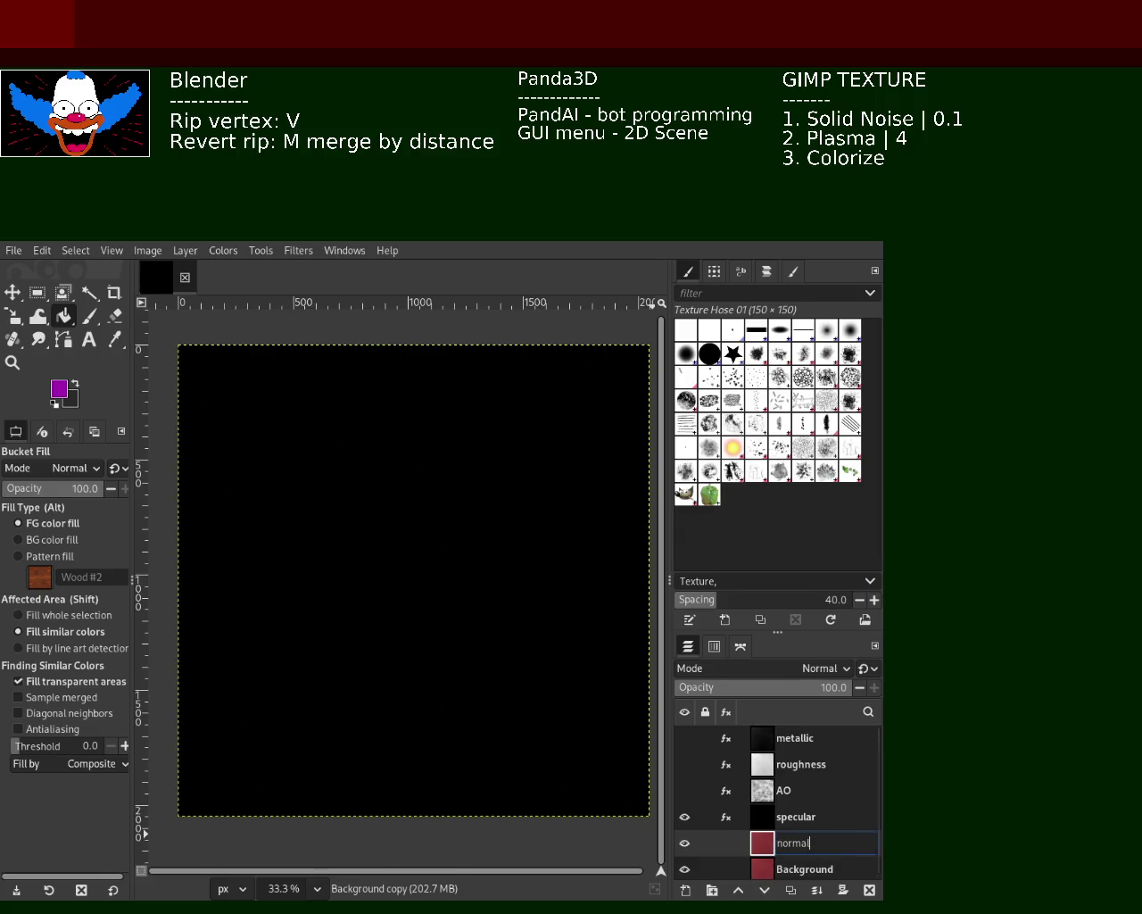
key("Return")
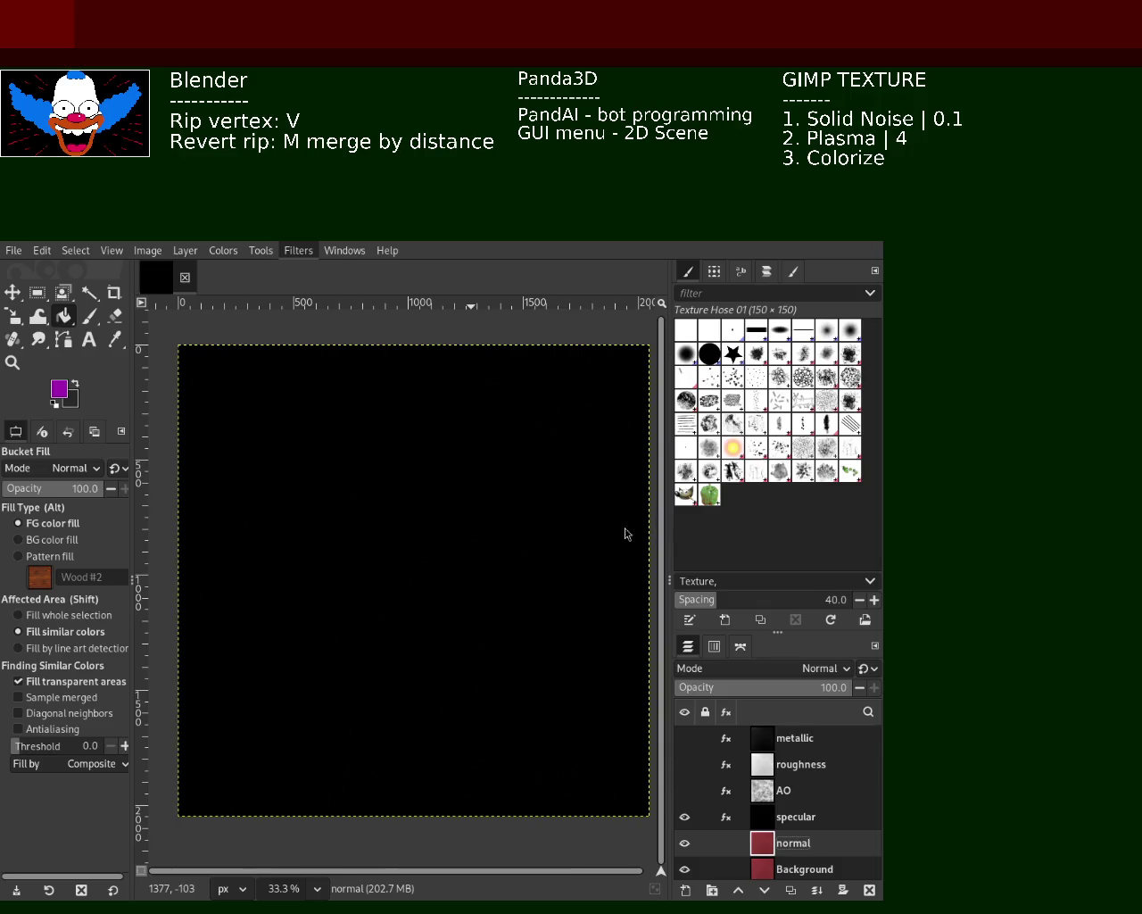
Step: Apply the Normal Map filter to the normal layer and hide the specular layer
key("ctrl+f")
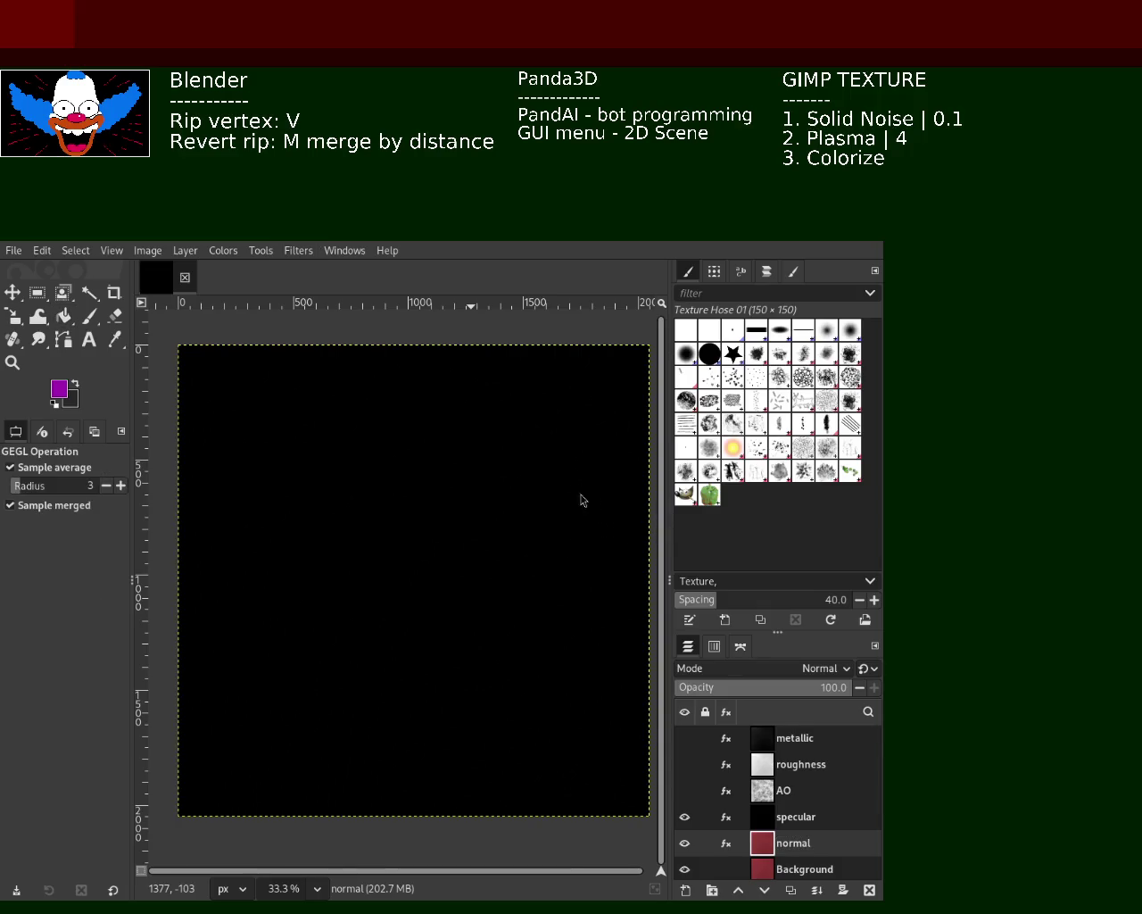
left_click(685, 817)
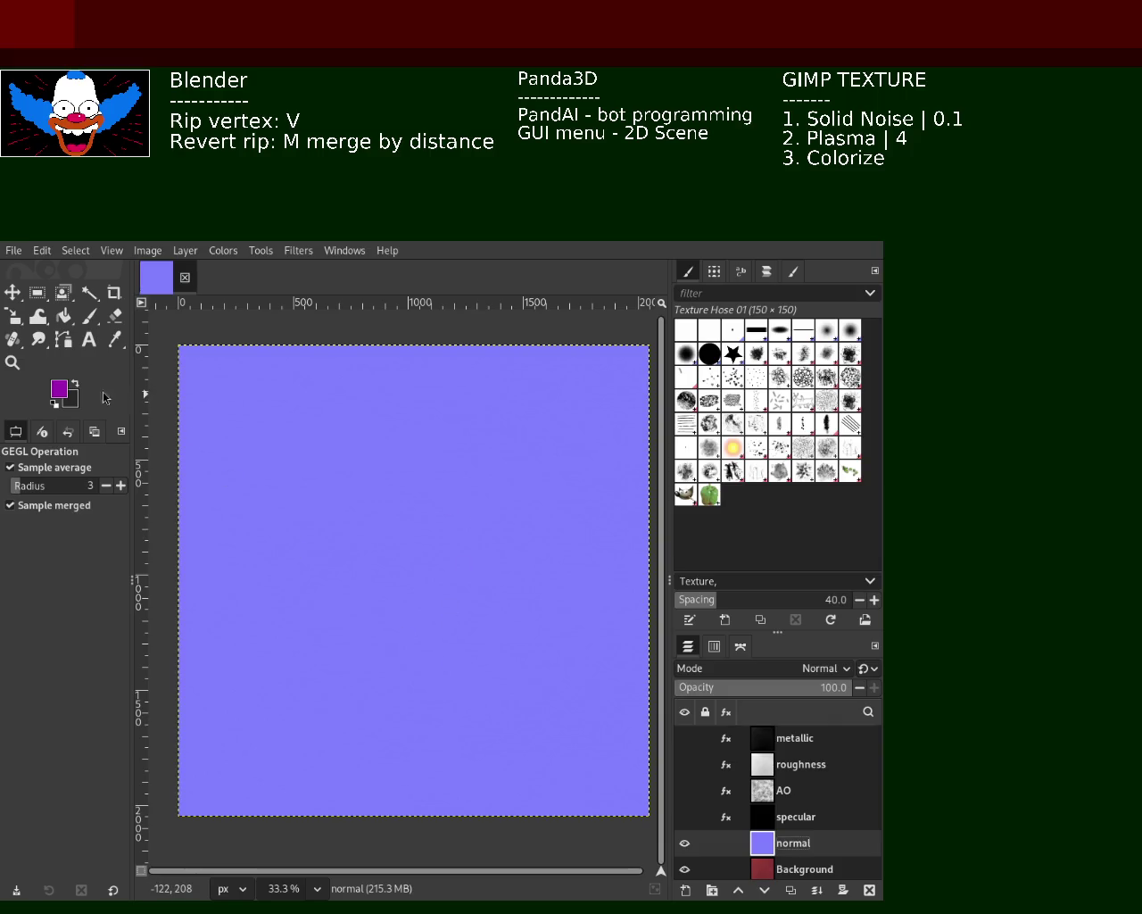
left_click(13, 363)
Step: Zoom in to inspect the blue normal-map texture up close
scroll(373, 445, "up", 3, "ctrl")
scroll(373, 444, "up", 2, "ctrl")
scroll(373, 444, "up", 5, "ctrl")
scroll(373, 444, "up", 2, "ctrl")
scroll(373, 445, "down", 2, "ctrl")
scroll(373, 444, "down", 3, "ctrl")
scroll(373, 444, "up", 2, "ctrl")
scroll(373, 445, "up", 2, "ctrl")
scroll(374, 445, "down", 2, "ctrl")
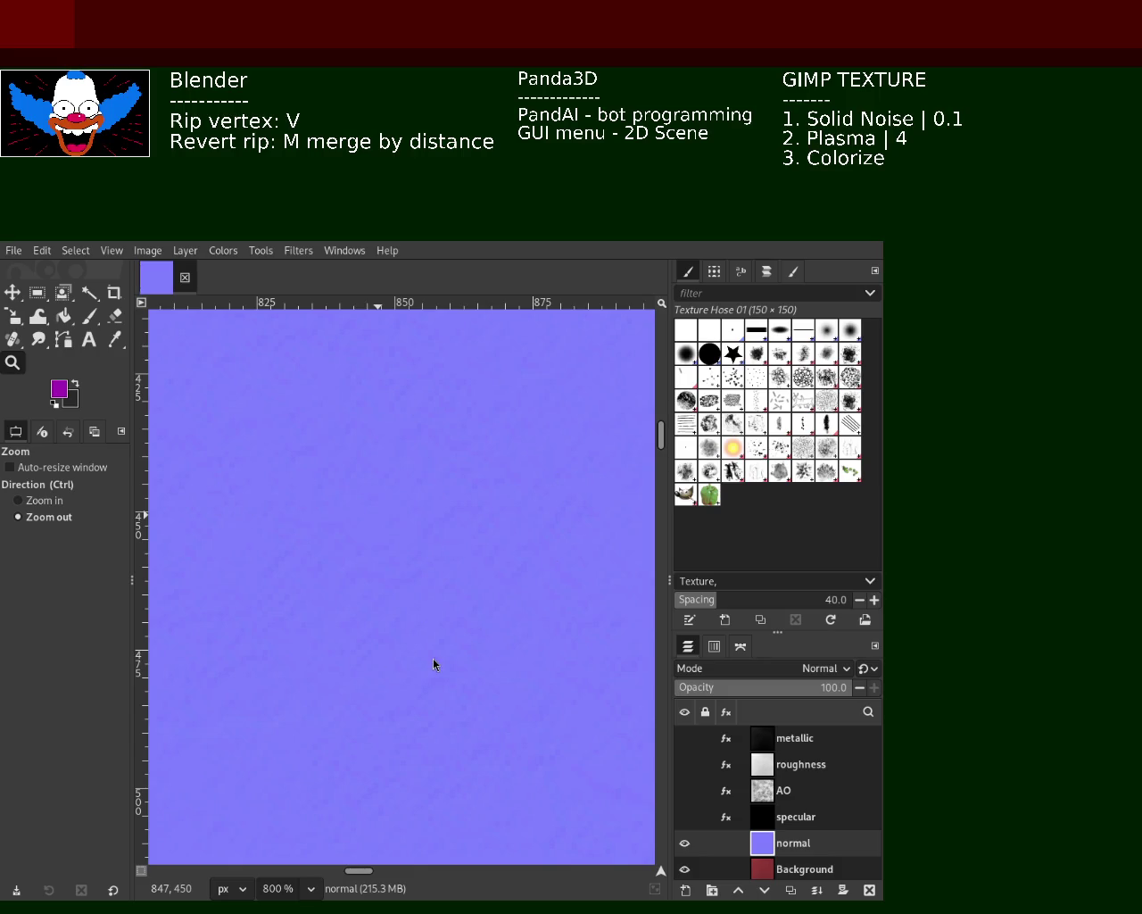
Step: Zoom back out to the whole image and re-show the metallic, roughness, AO and specular layers
left_click(437, 469)
left_click(438, 470)
left_click(437, 469)
left_click(436, 469)
left_click(435, 469)
left_click(439, 471)
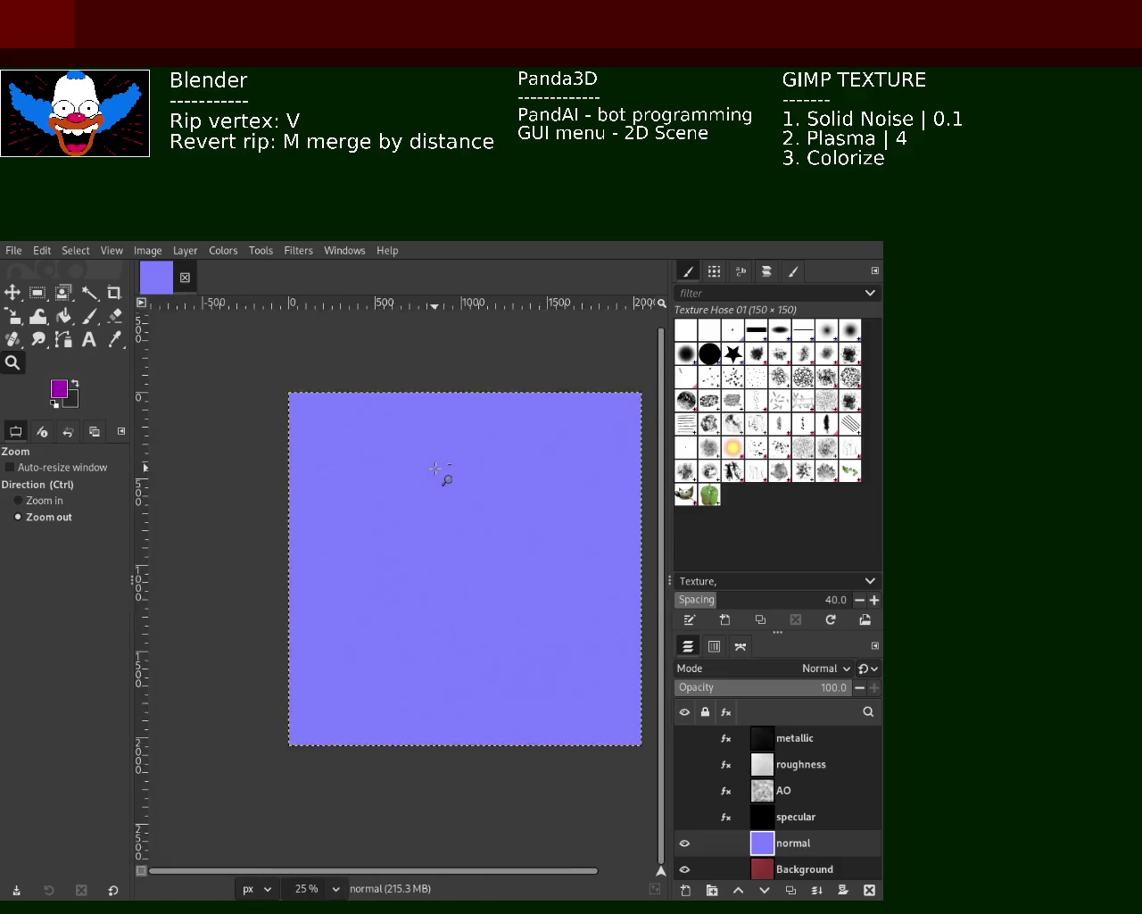
left_click(473, 448)
left_click(475, 442, "ctrl")
left_click(446, 451, "ctrl")
left_click(422, 456)
left_click(424, 458)
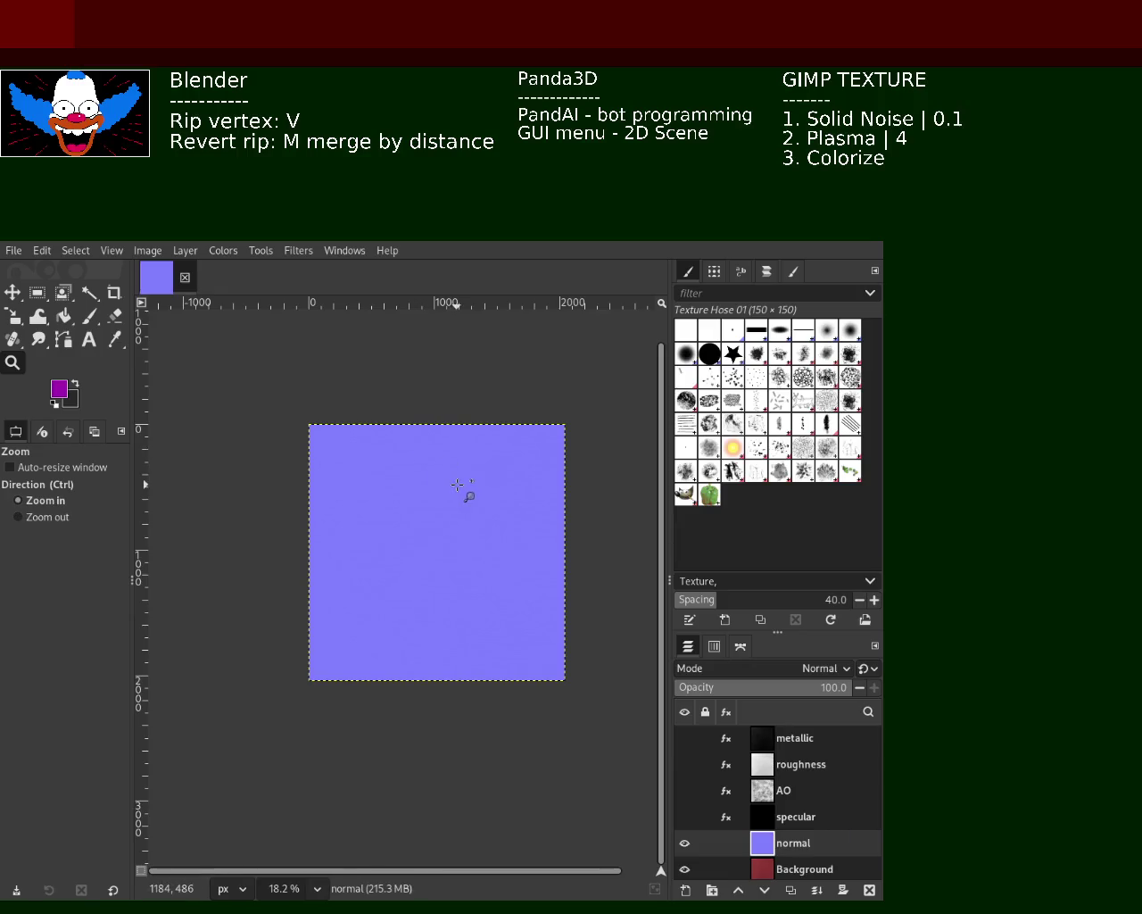
left_click(482, 496, "ctrl")
left_click(482, 496, "ctrl")
left_click_drag(686, 739, 685, 816)
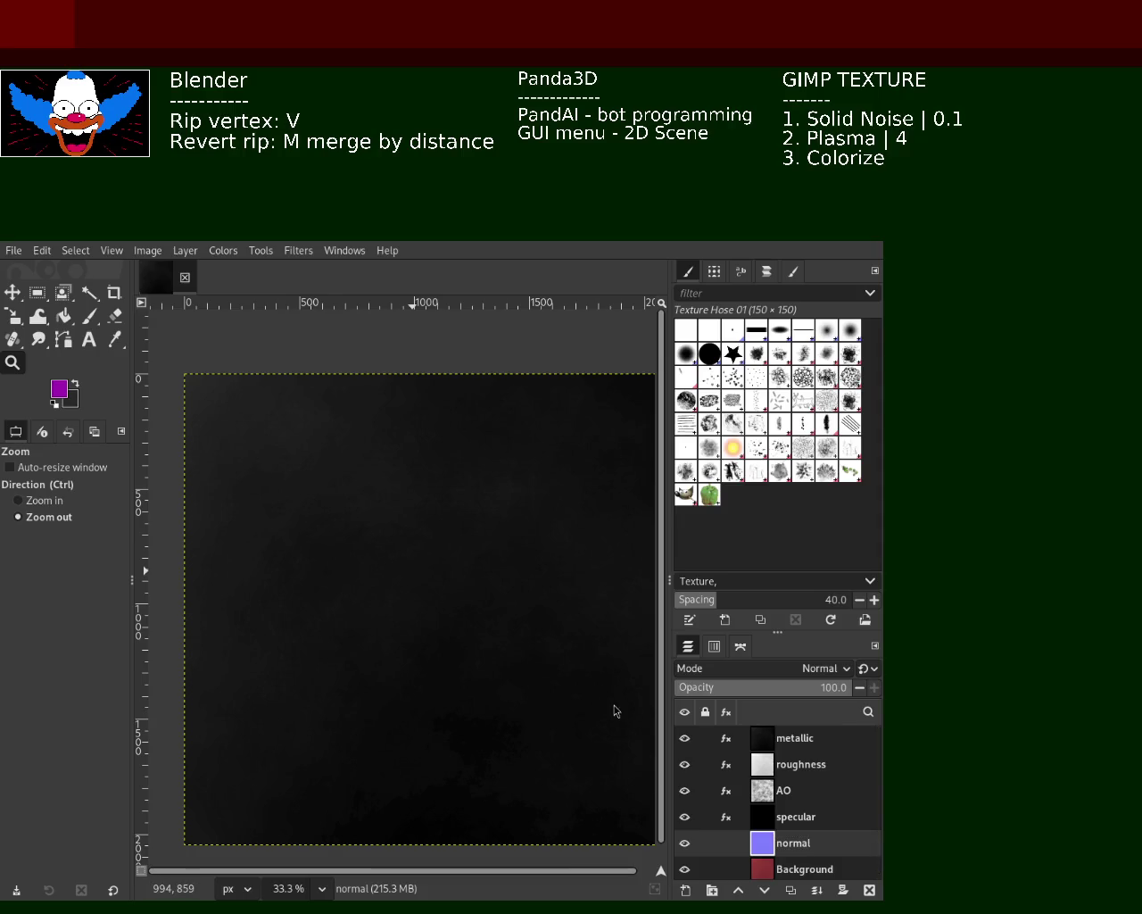
Step: Hide metallic, roughness, AO, specular and normal in turn, briefly re-showing normal to compare
left_click(685, 738)
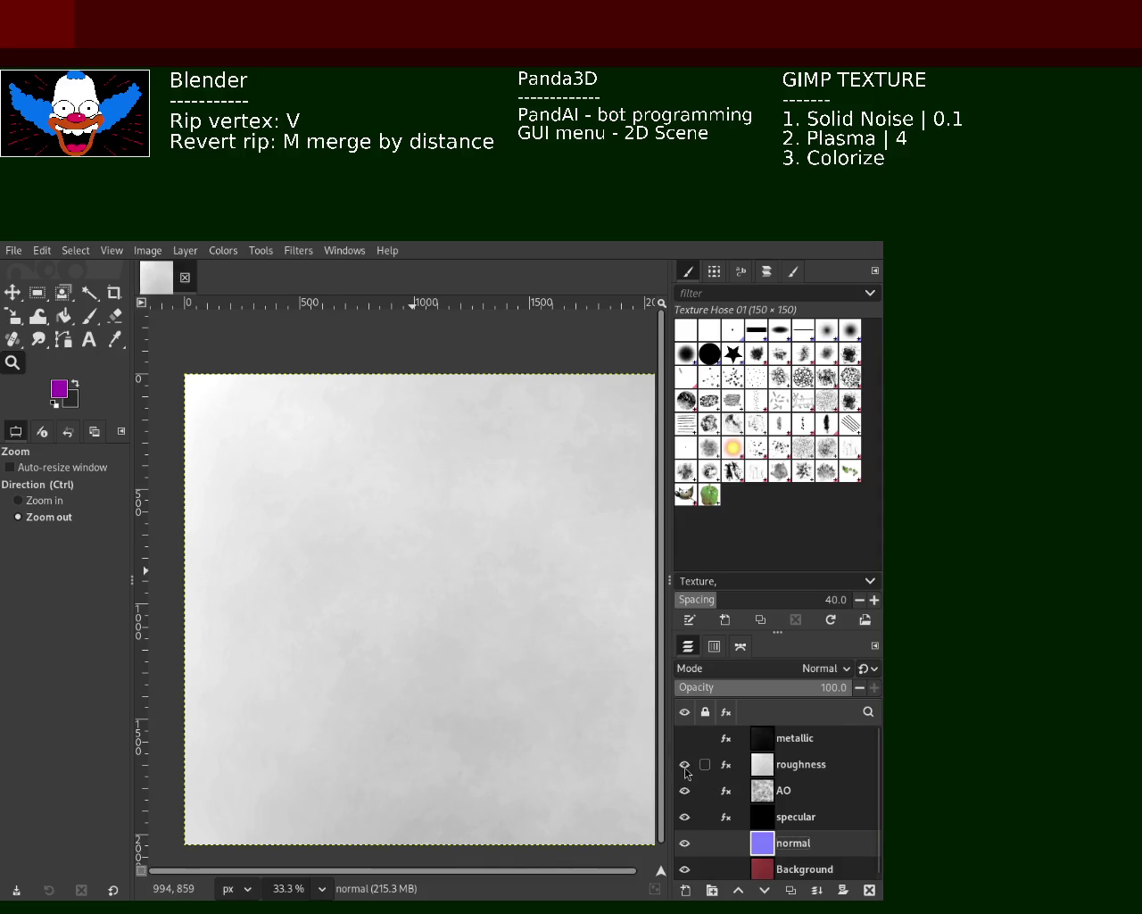
left_click(684, 764)
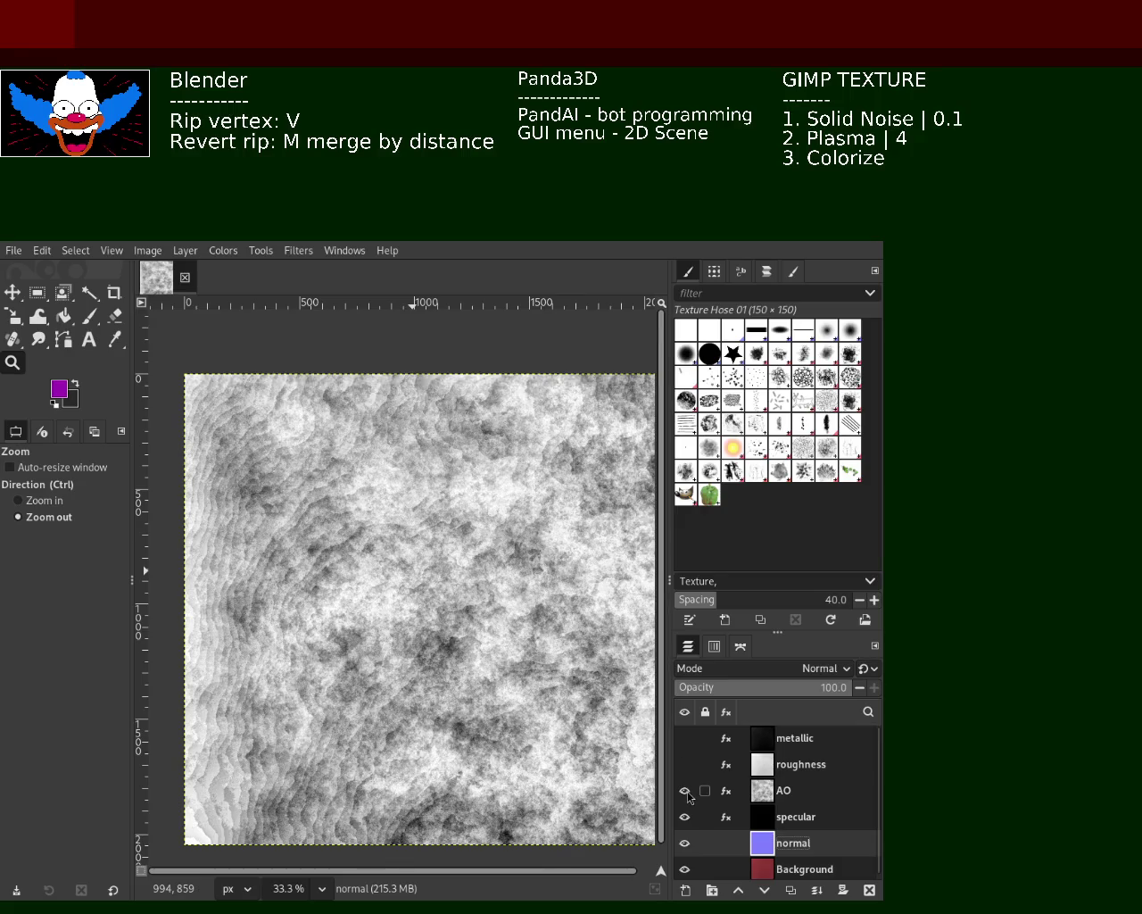
left_click(684, 791)
left_click(685, 817)
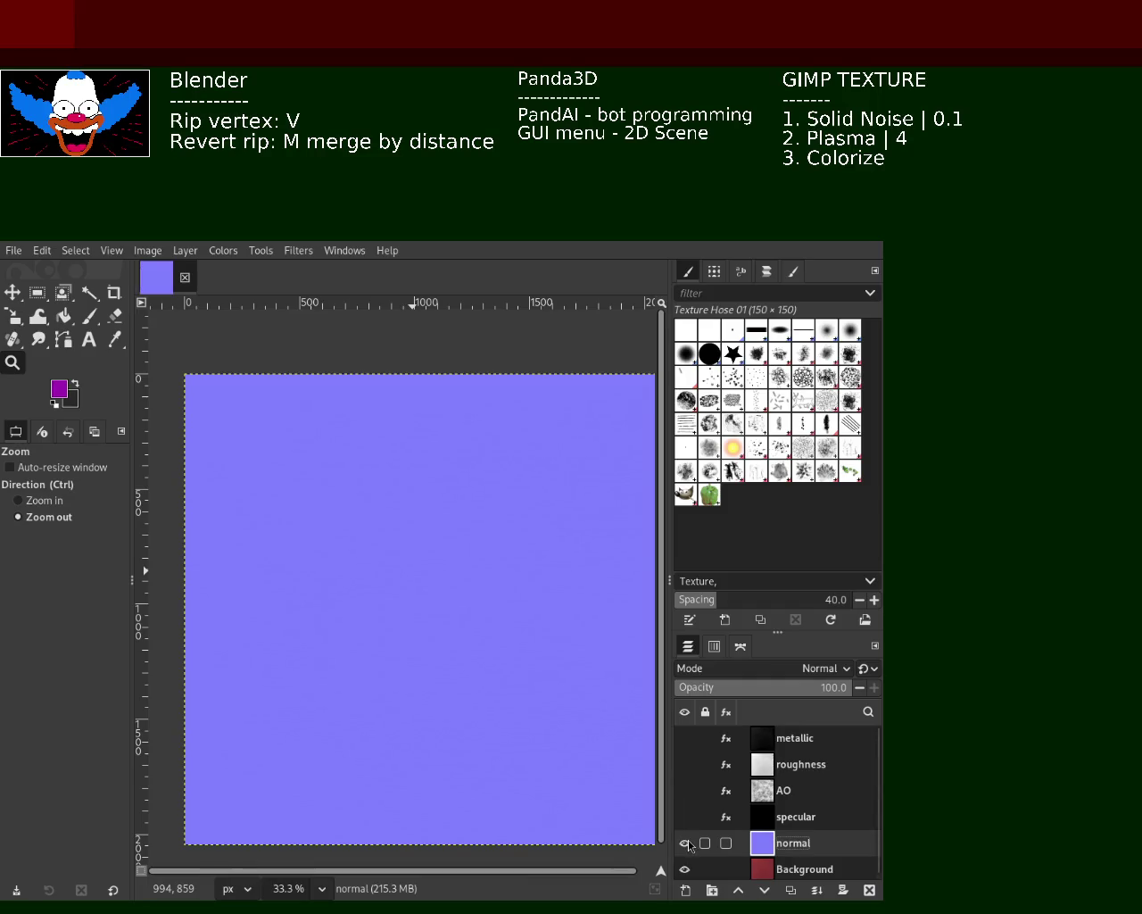
left_click(685, 843)
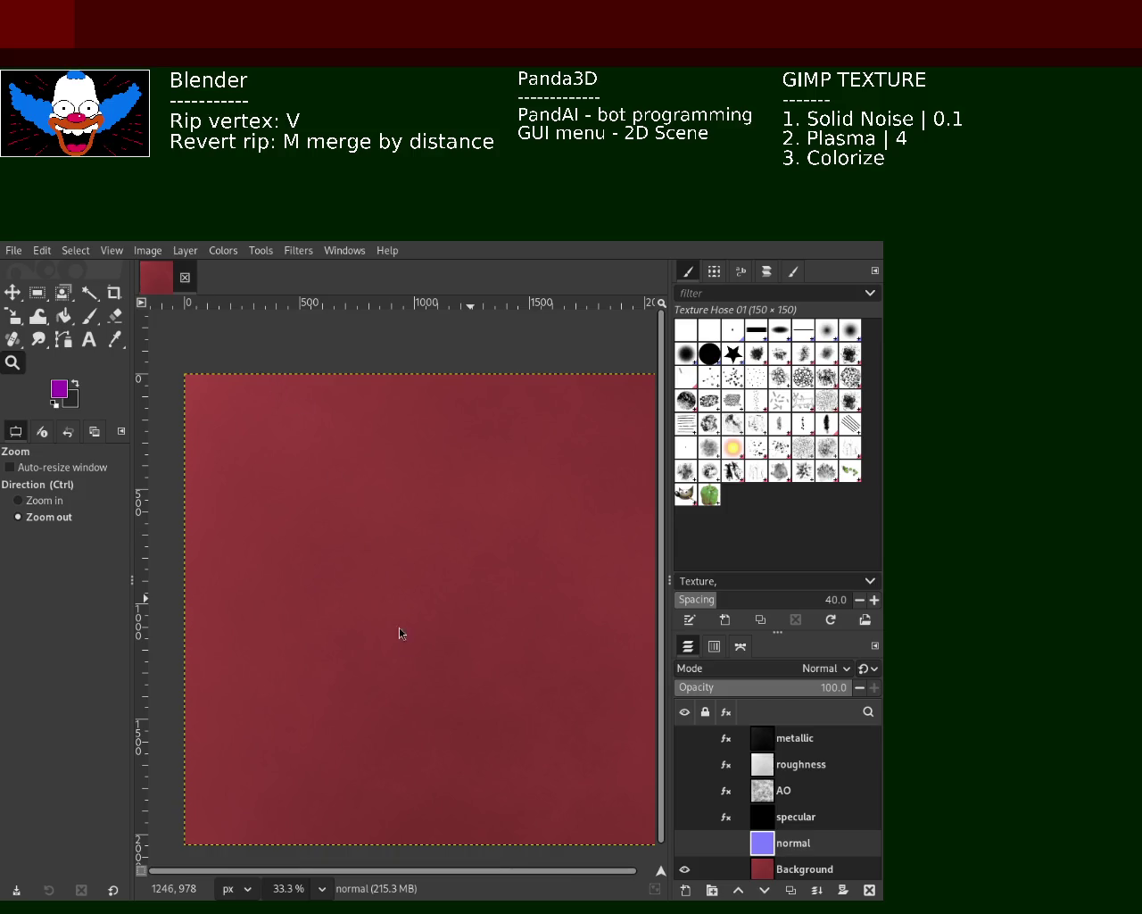
left_click(684, 843)
left_click(685, 844)
Step: Show the AO layer again over the red Background and zoom around it
left_click(684, 790)
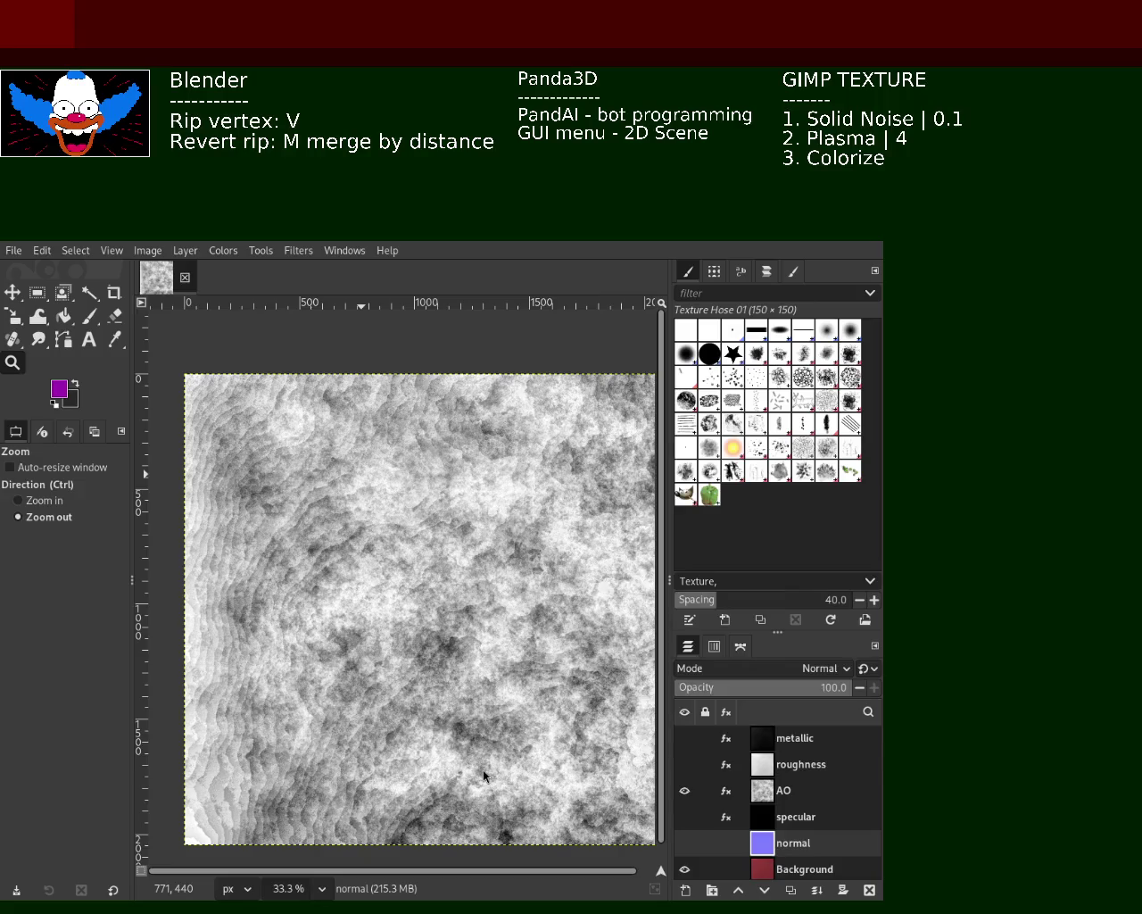
scroll(409, 455, "up", 1)
scroll(409, 455, "down", 1)
scroll(409, 456, "down", 1)
scroll(409, 455, "down", 1)
scroll(402, 450, "up", 3)
scroll(401, 443, "down", 1)
scroll(400, 443, "down", 1)
scroll(399, 435, "up", 1)
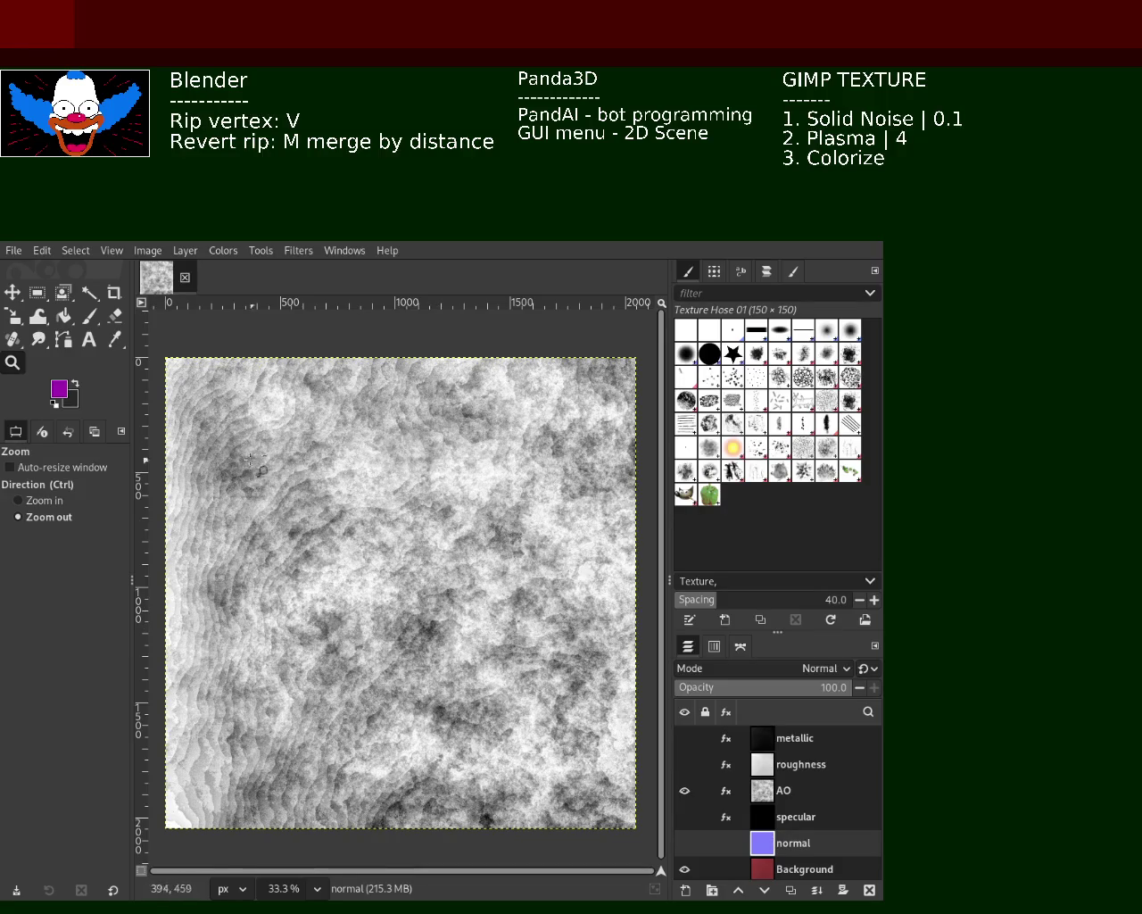
Step: Zoom in closely on the AO texture detail, then hide the AO layer
left_click_drag(303, 504, 339, 531)
left_click(325, 516)
scroll(357, 464, "down", 1)
scroll(384, 437, "down", 2)
scroll(401, 416, "down", 2)
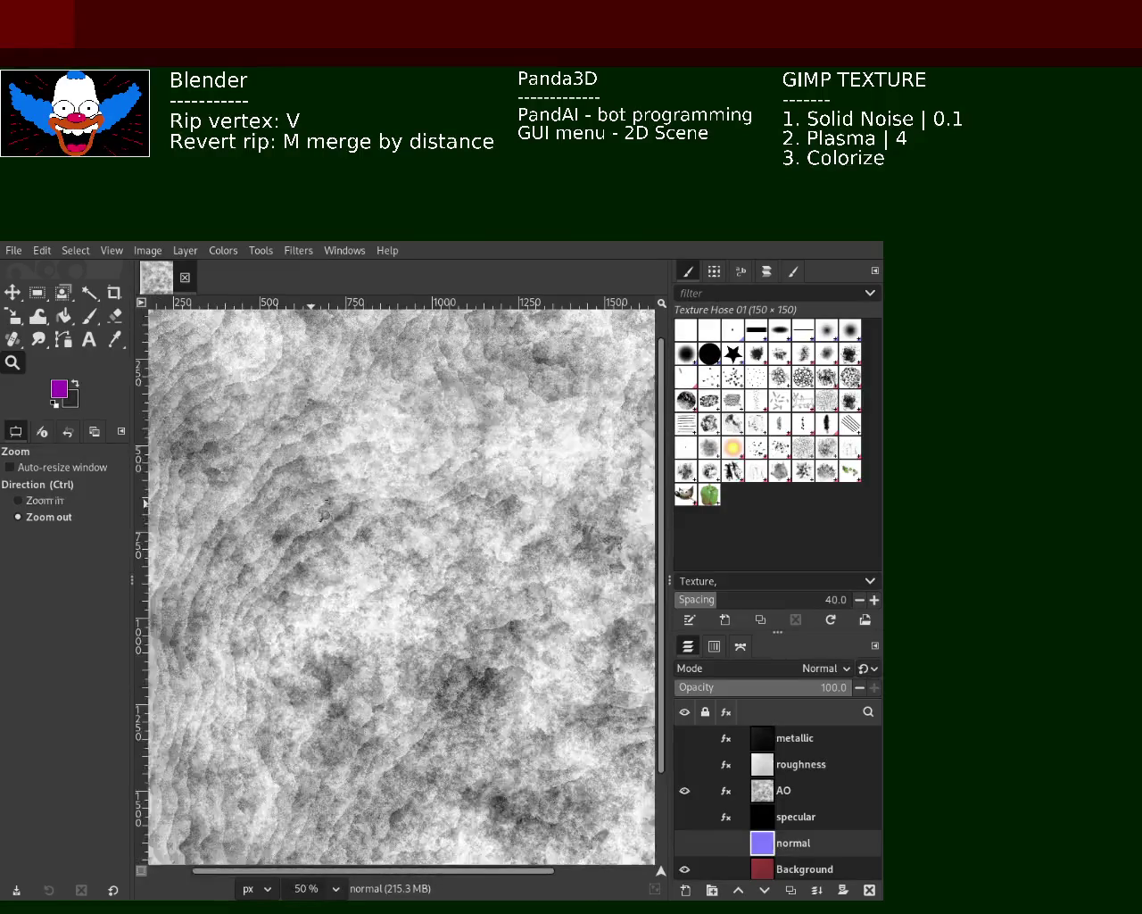
scroll(410, 447, "down", 1)
scroll(424, 482, "up", 1)
scroll(437, 527, "down", 1)
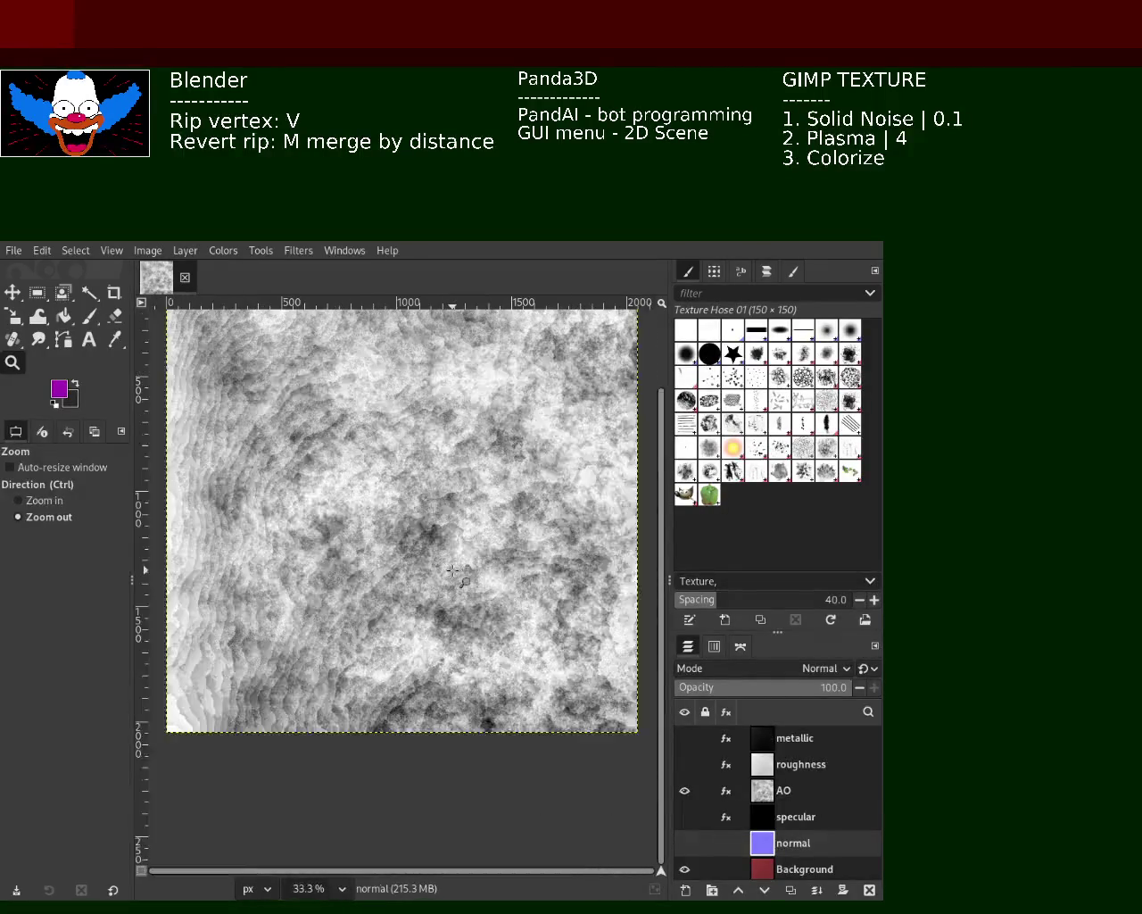
scroll(453, 570, "down", 1)
scroll(453, 535, "up", 1)
scroll(454, 464, "down", 1)
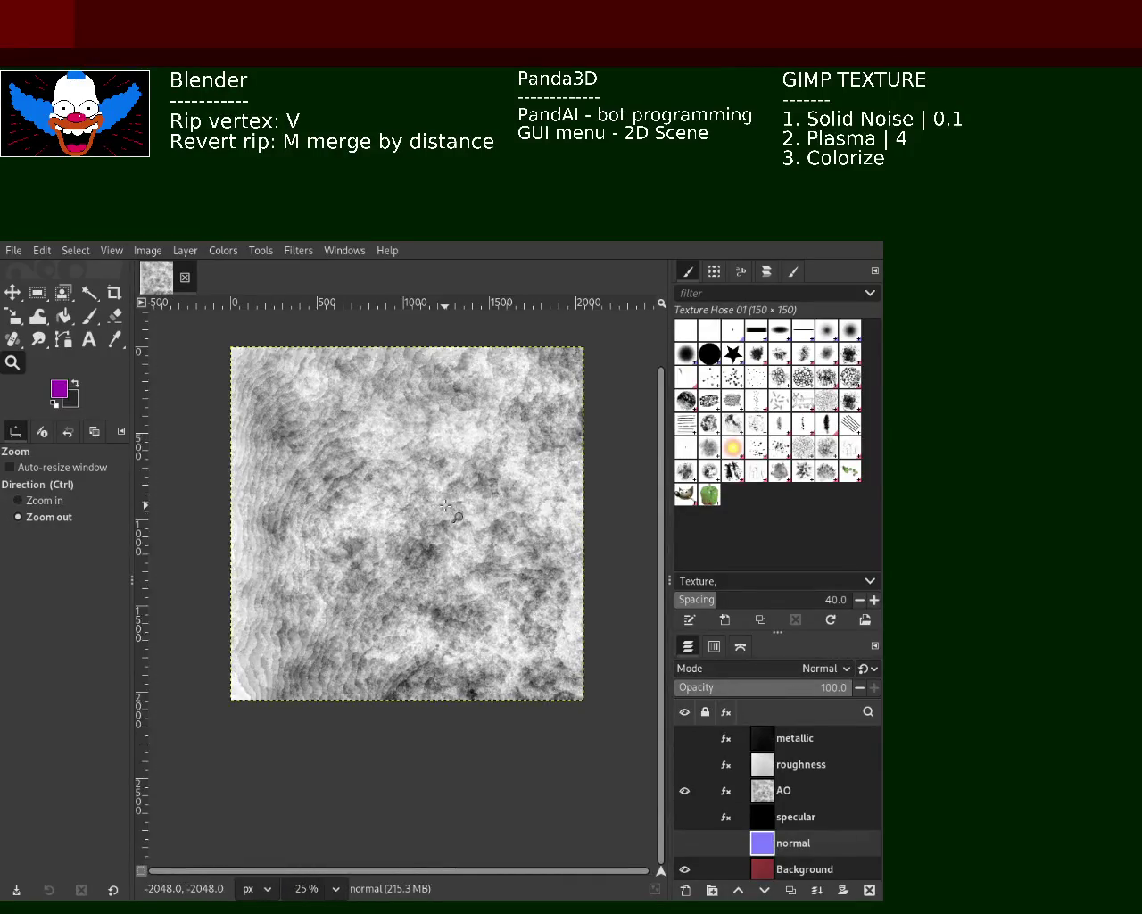
scroll(454, 430, "up", 3)
scroll(454, 429, "down", 1)
scroll(455, 430, "down", 1)
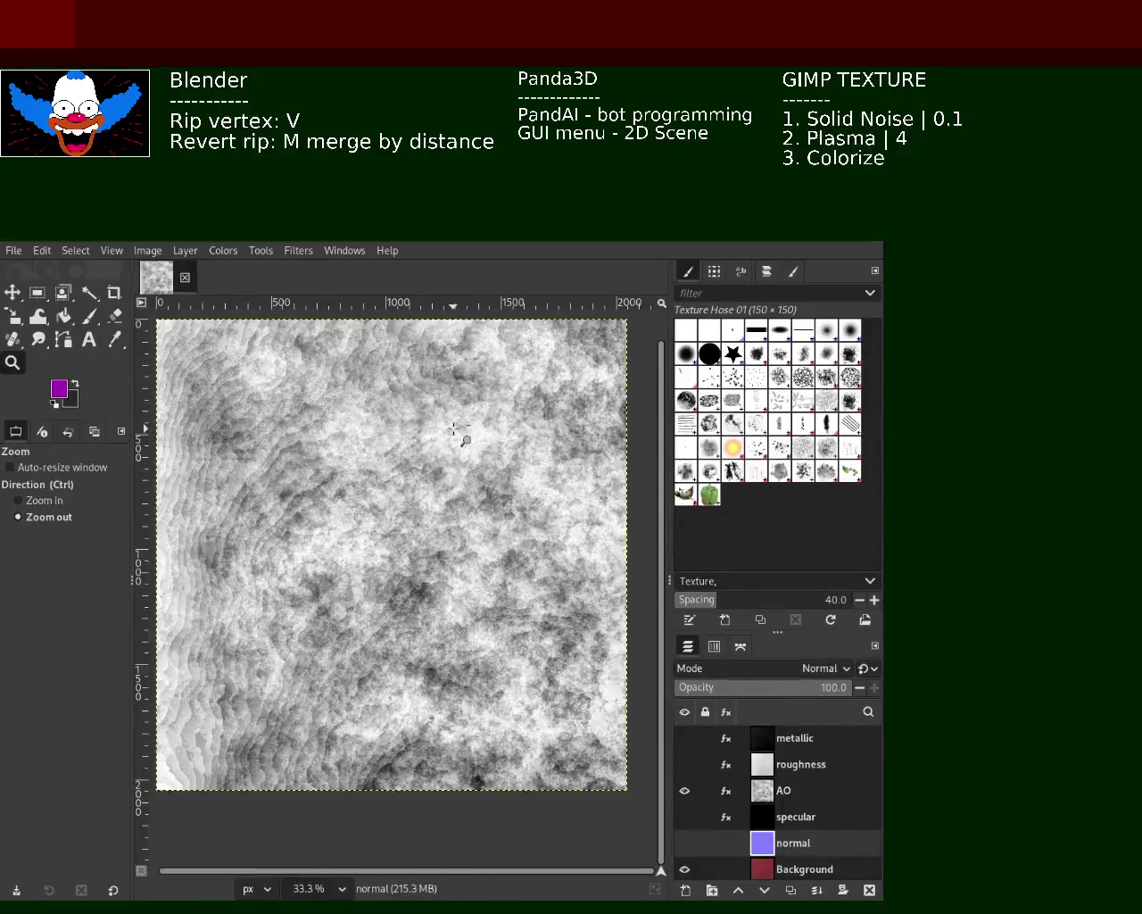
scroll(454, 429, "down", 1)
scroll(446, 427, "up", 1)
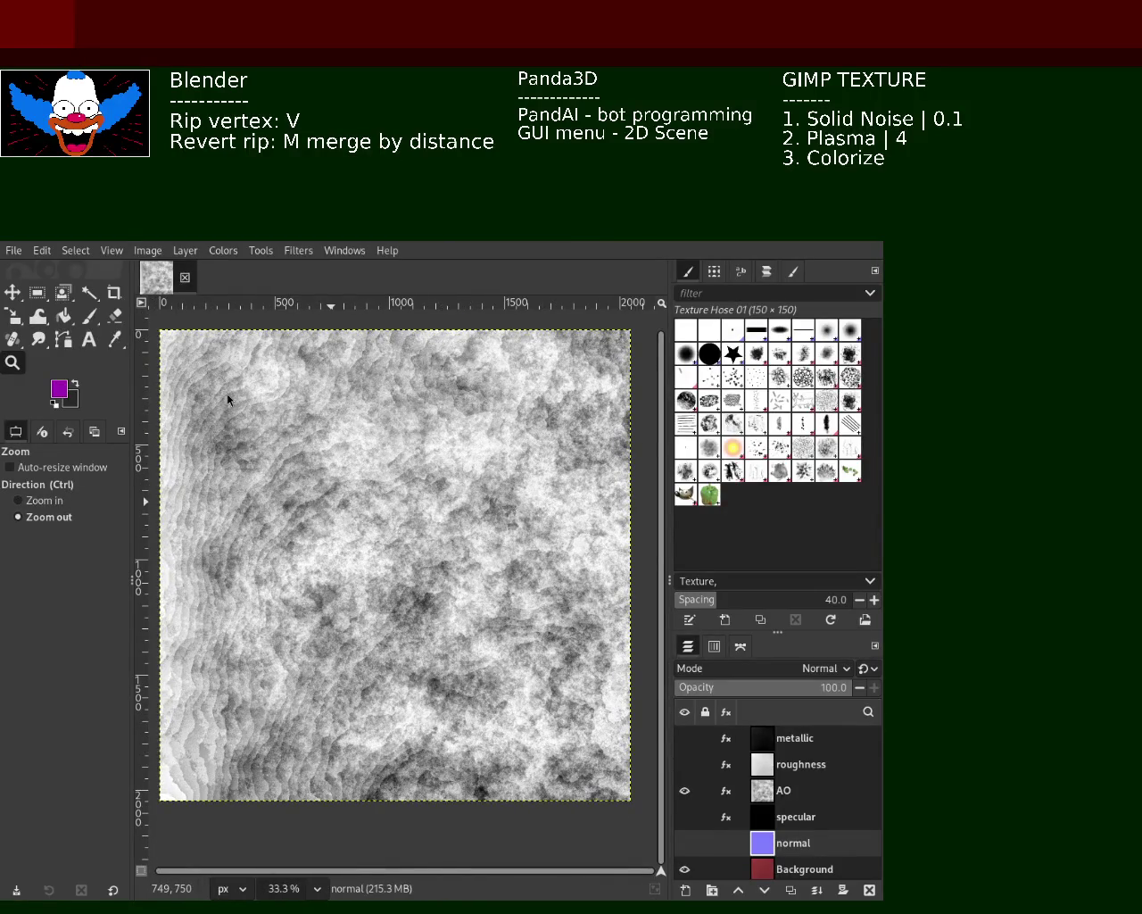
left_click(685, 791)
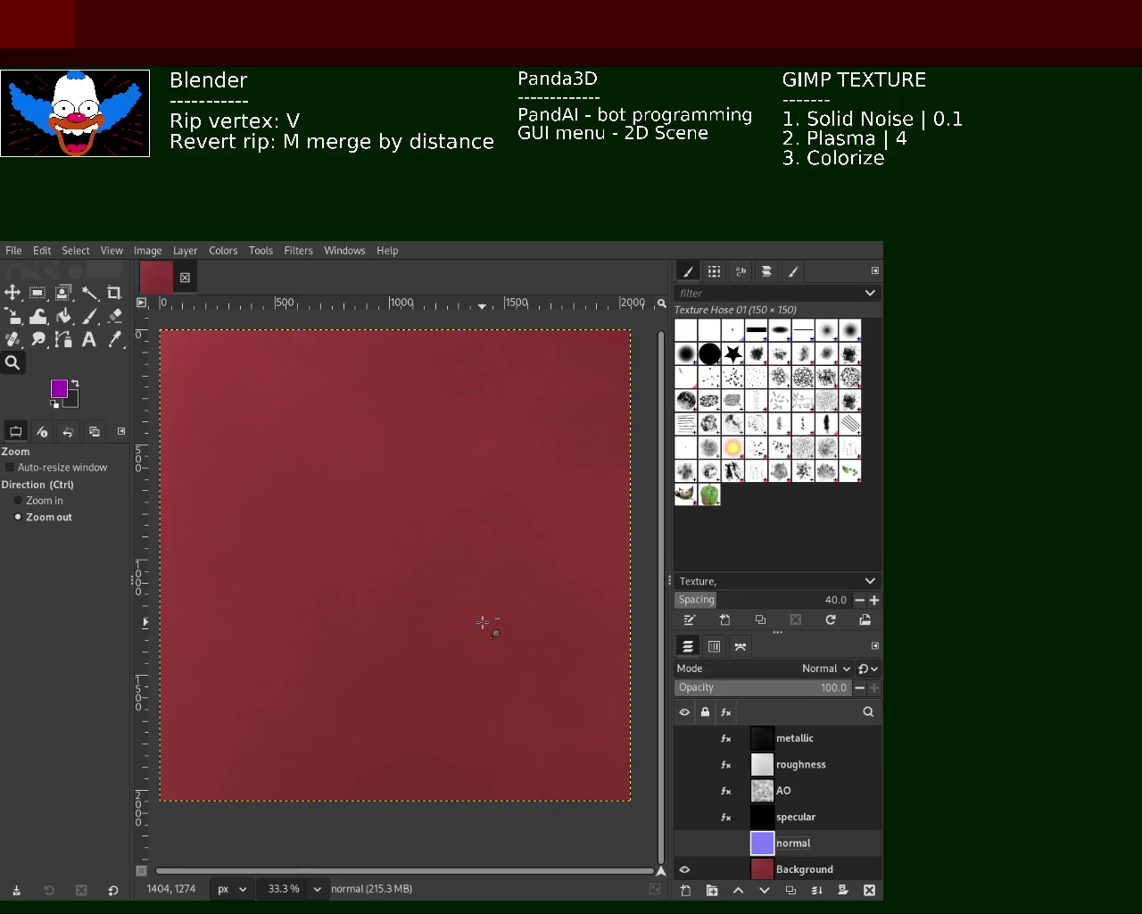
Step: Save the project, show all map layers, select metallic, save again and export the metallic map
key("ctrl+s")
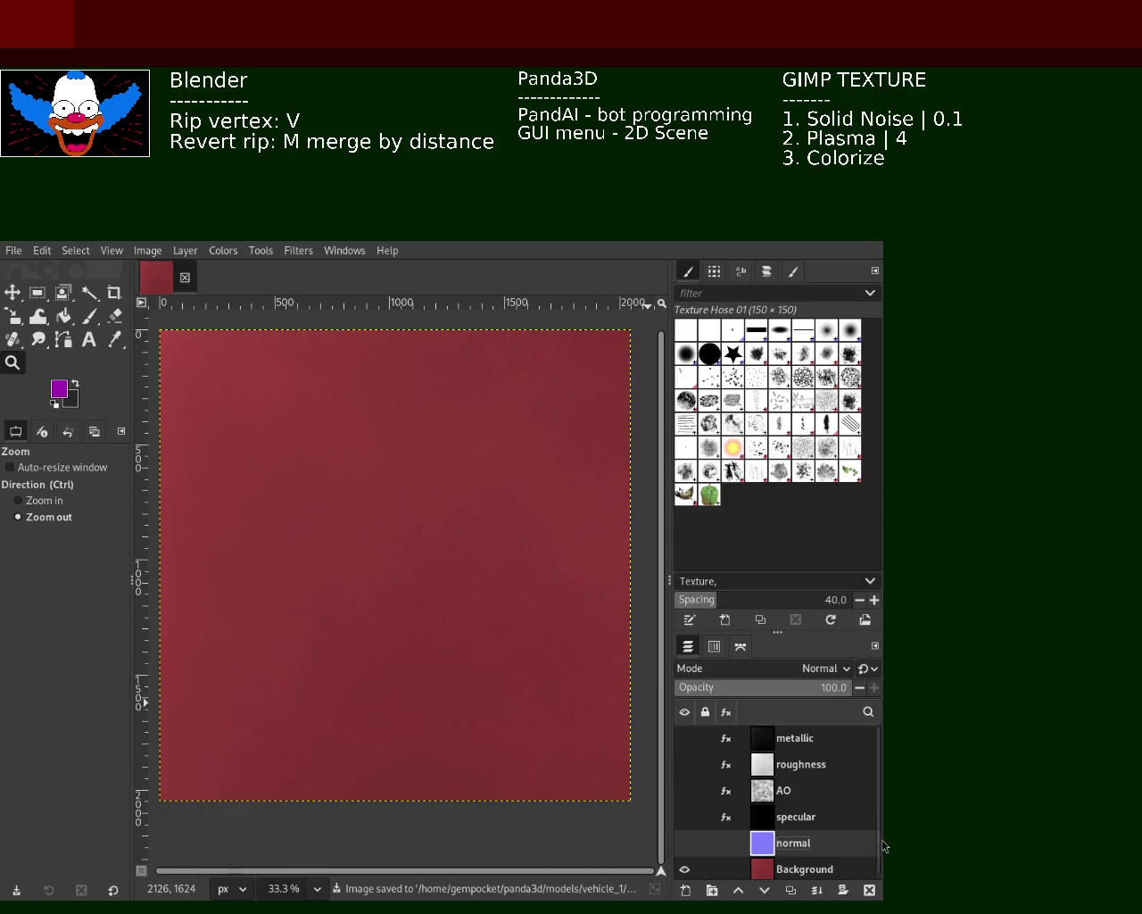
left_click_drag(684, 738, 685, 852)
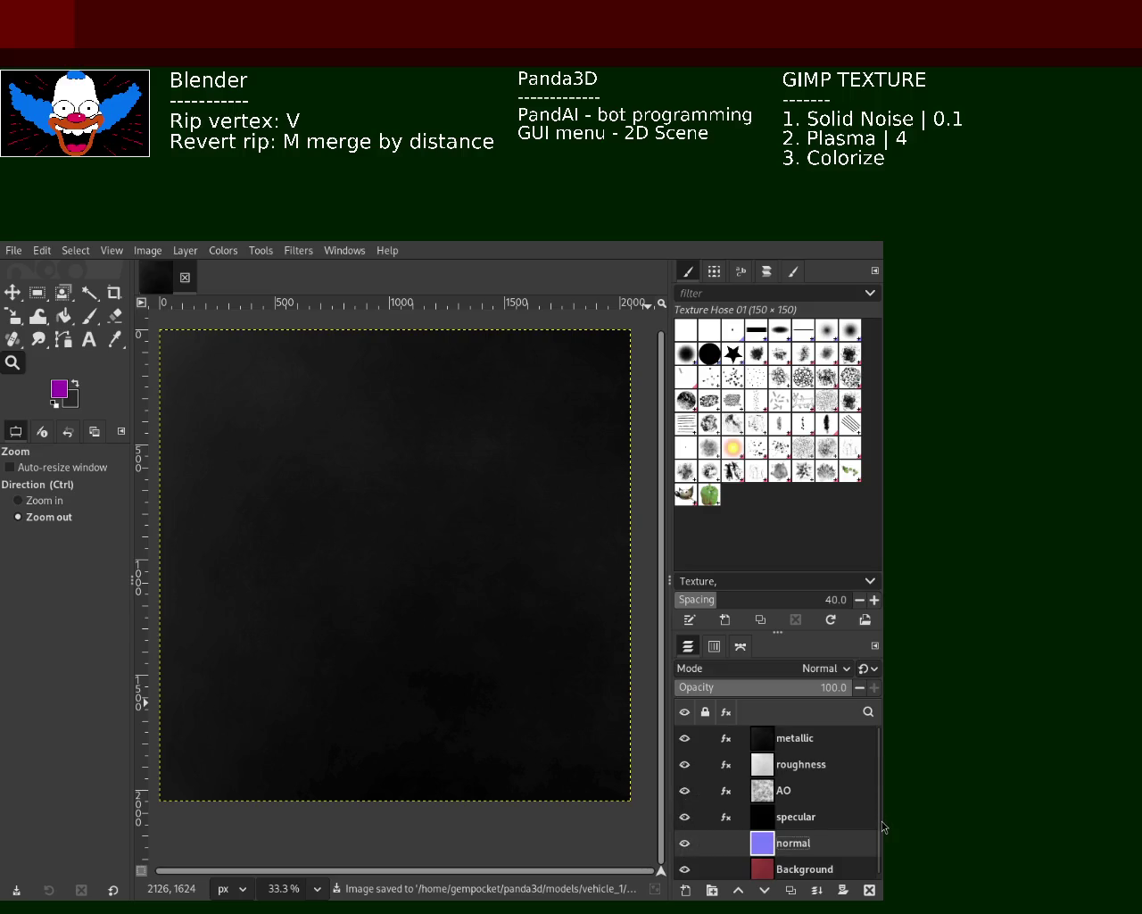
left_click(769, 738)
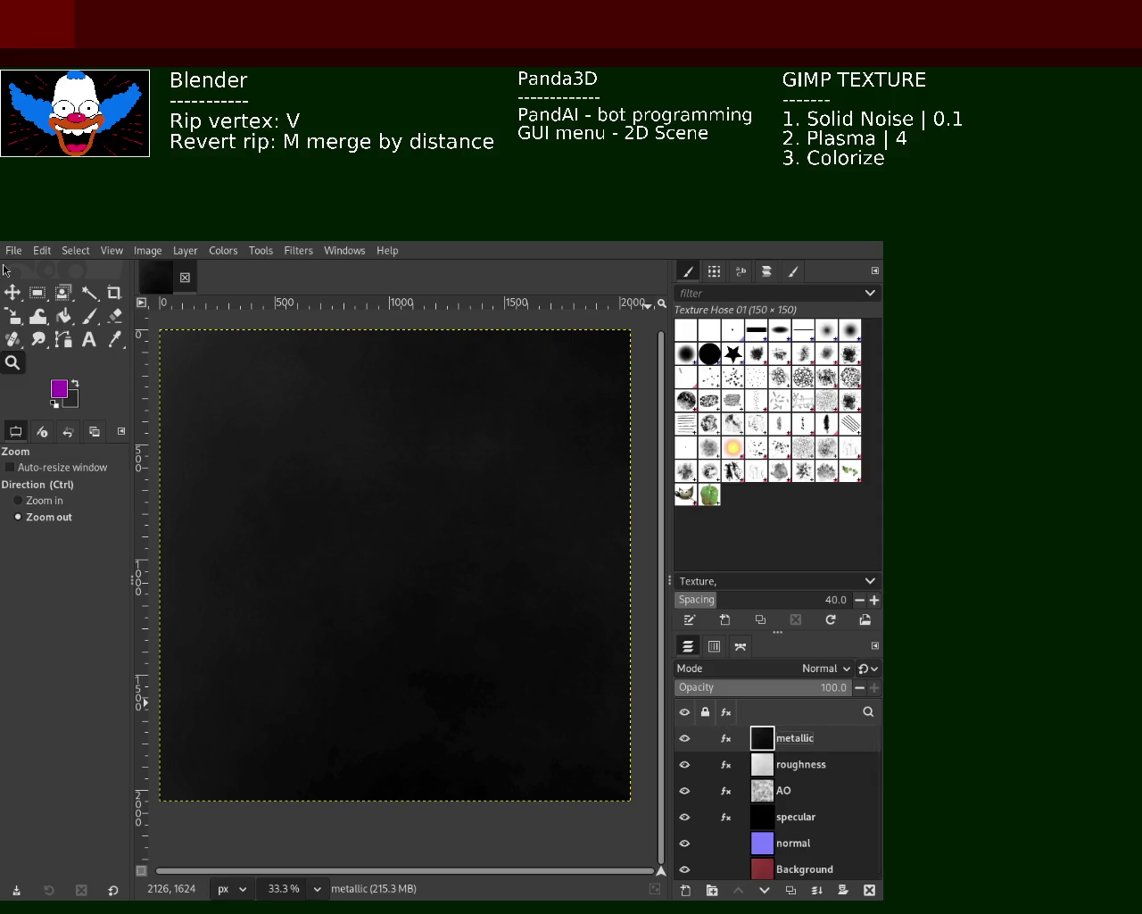
key("ctrl+s")
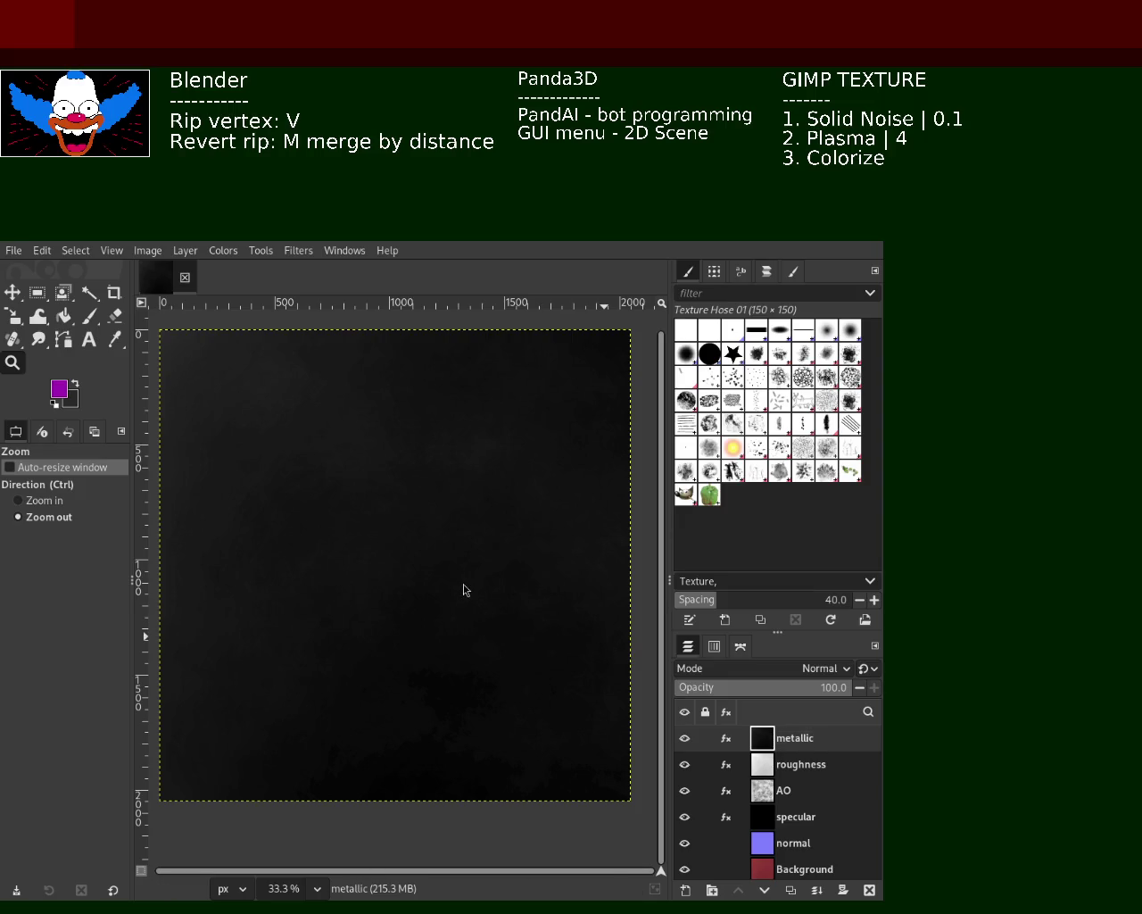
key("ctrl+e")
Step: Hide metallic, export the roughness map, then hide roughness to reveal AO
left_click(685, 738)
left_click(14, 250)
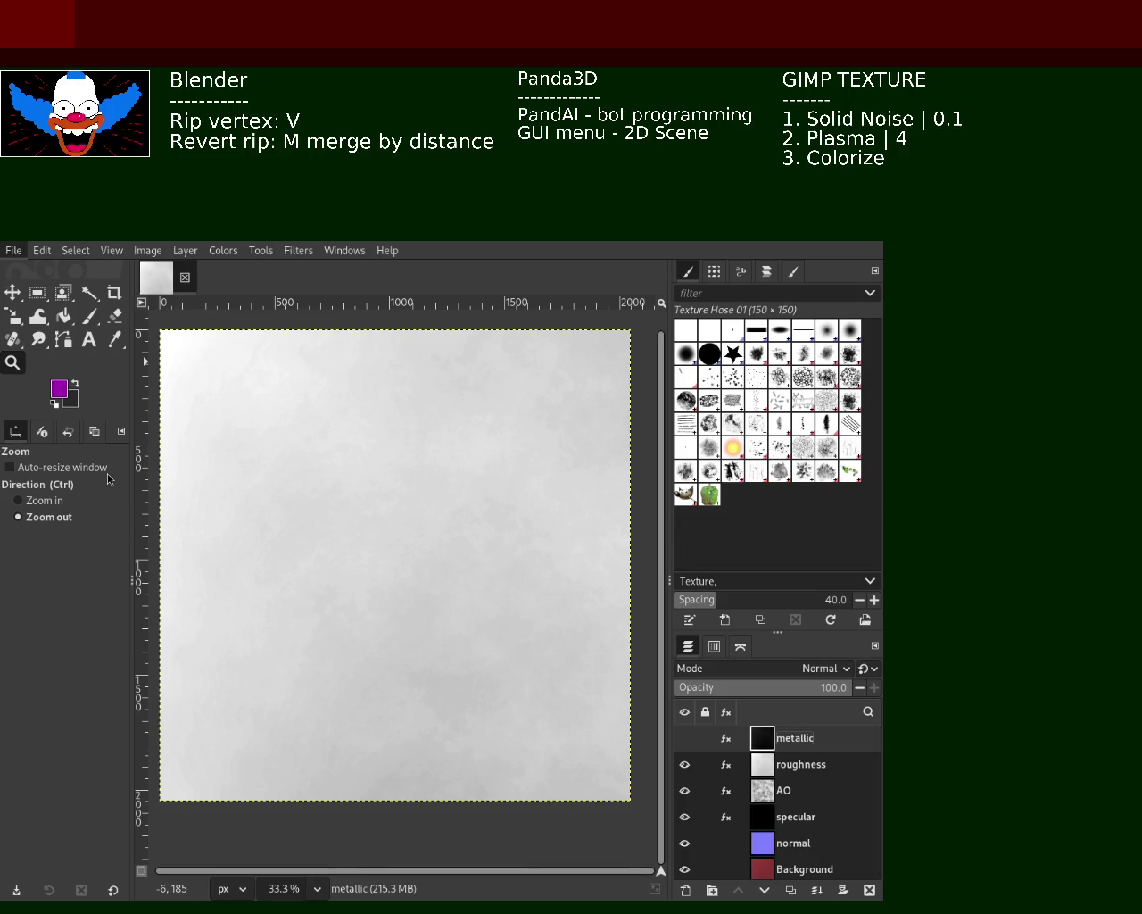
left_click(107, 473)
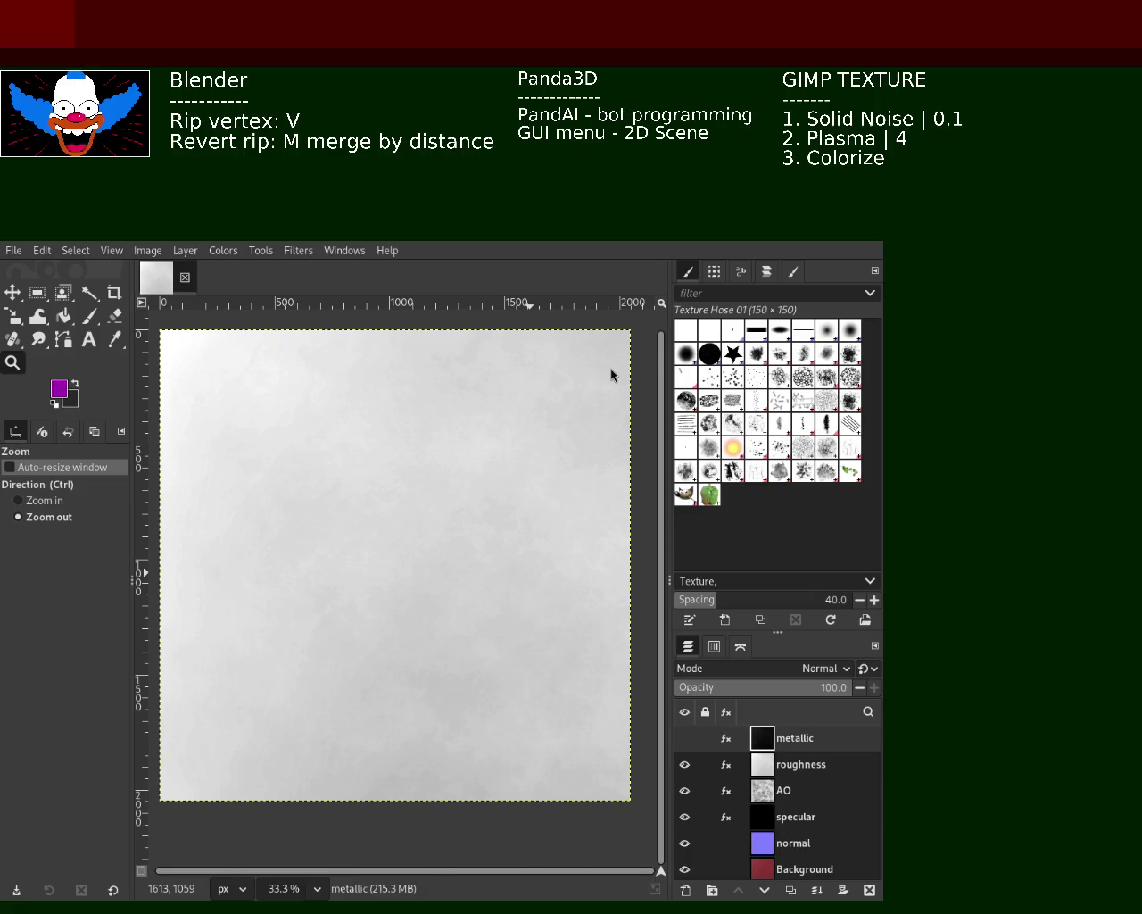
key("ctrl+e")
left_click(683, 765)
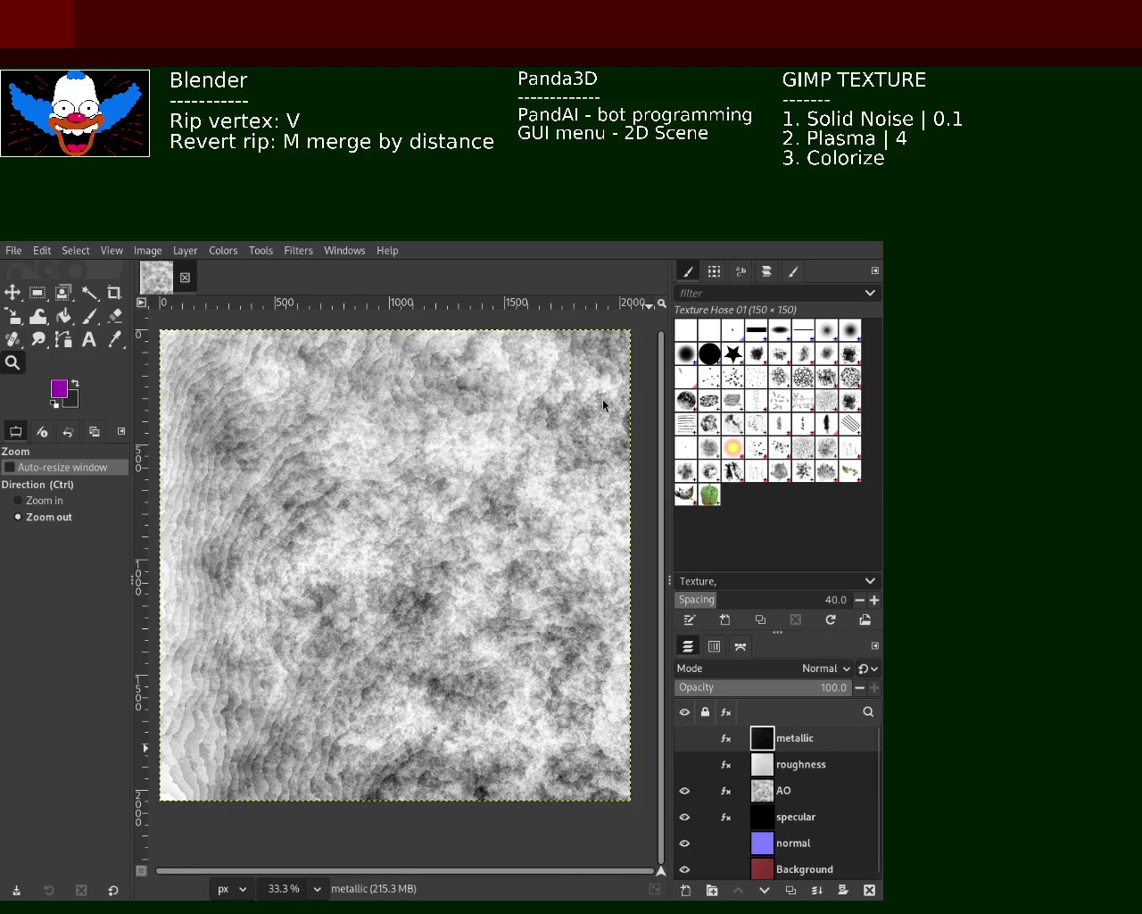
Step: Export the AO map, hide AO, export the specular map, then hide specular
key("ctrl+e")
left_click(685, 793)
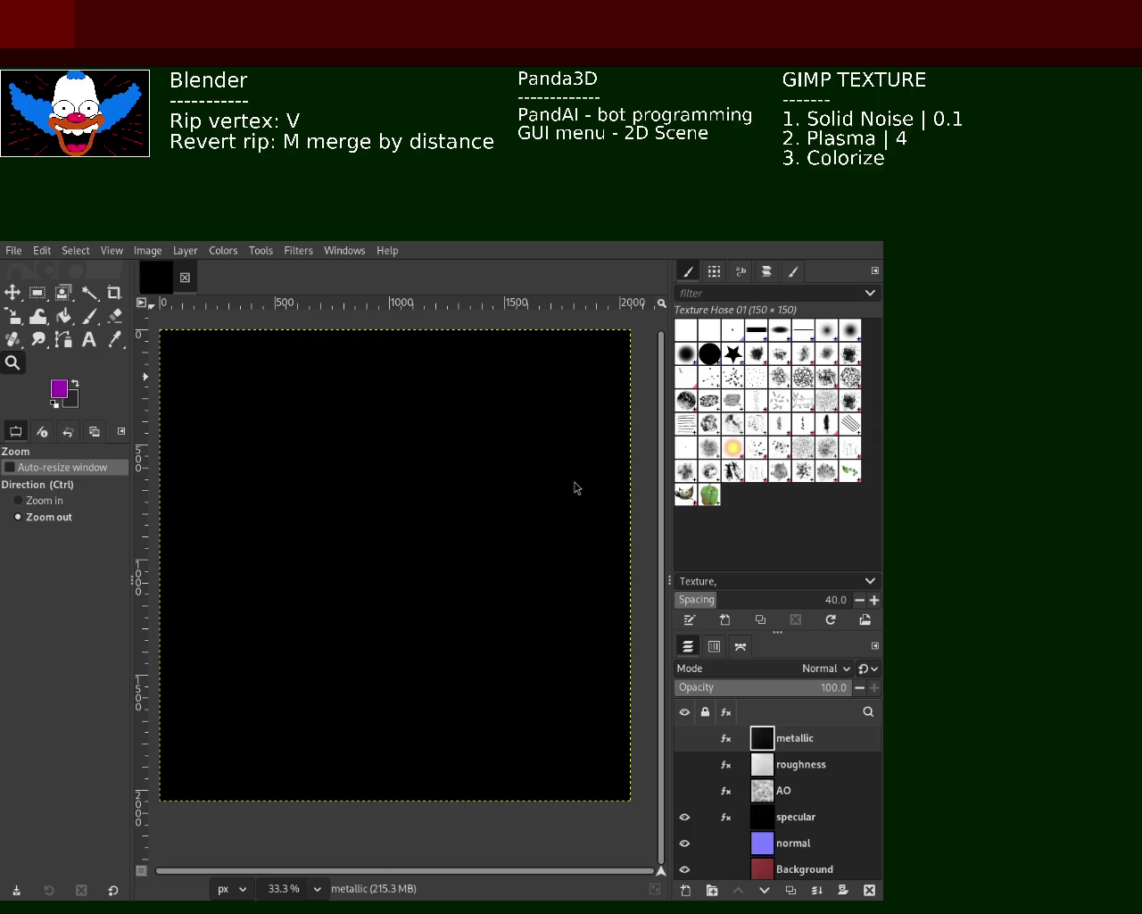
key("ctrl+e")
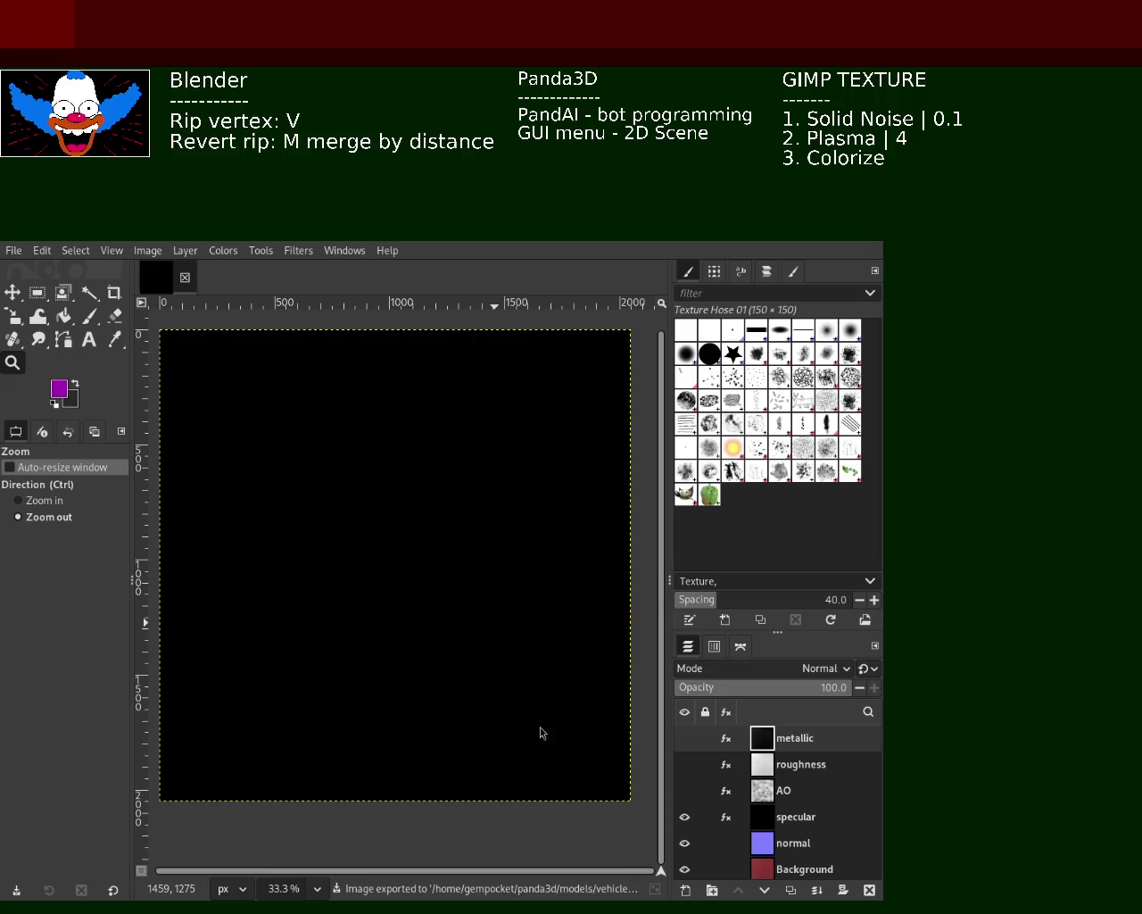
mouse_move(685, 816)
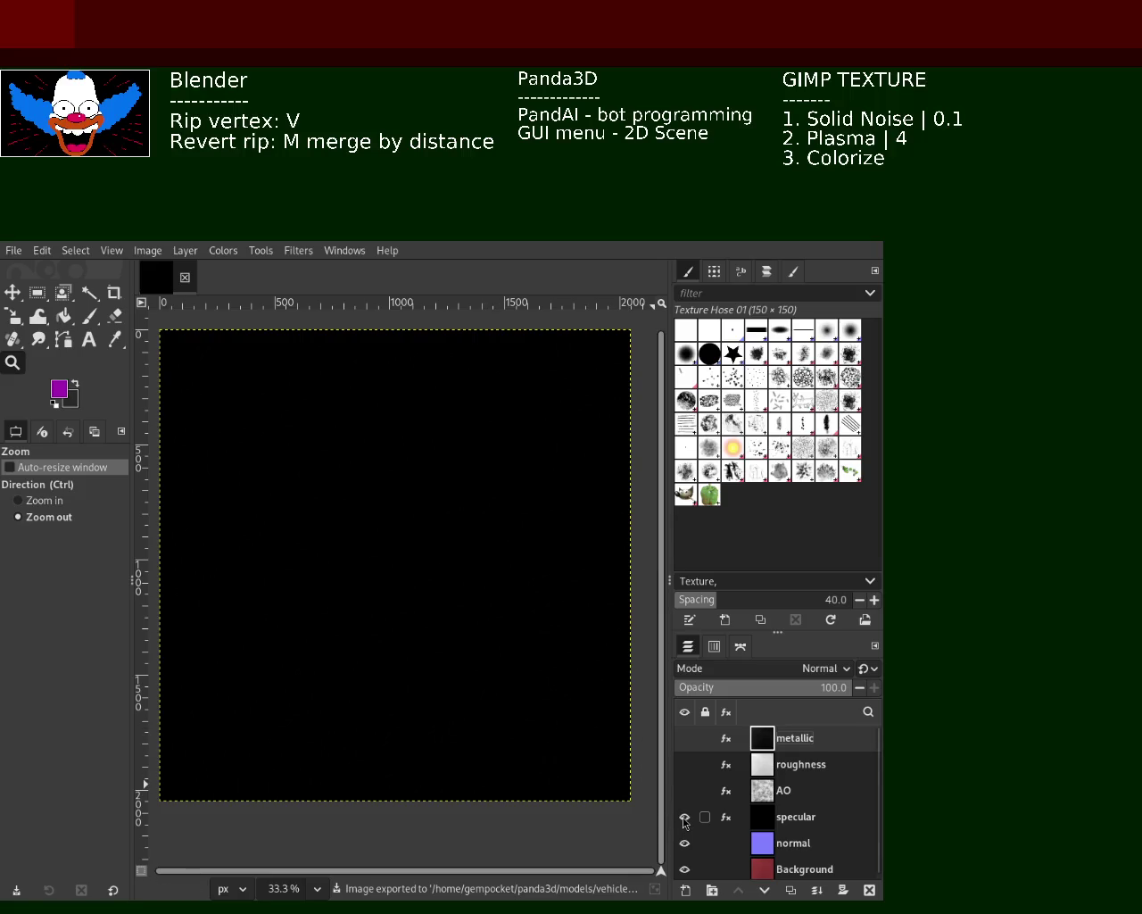
left_click(684, 819)
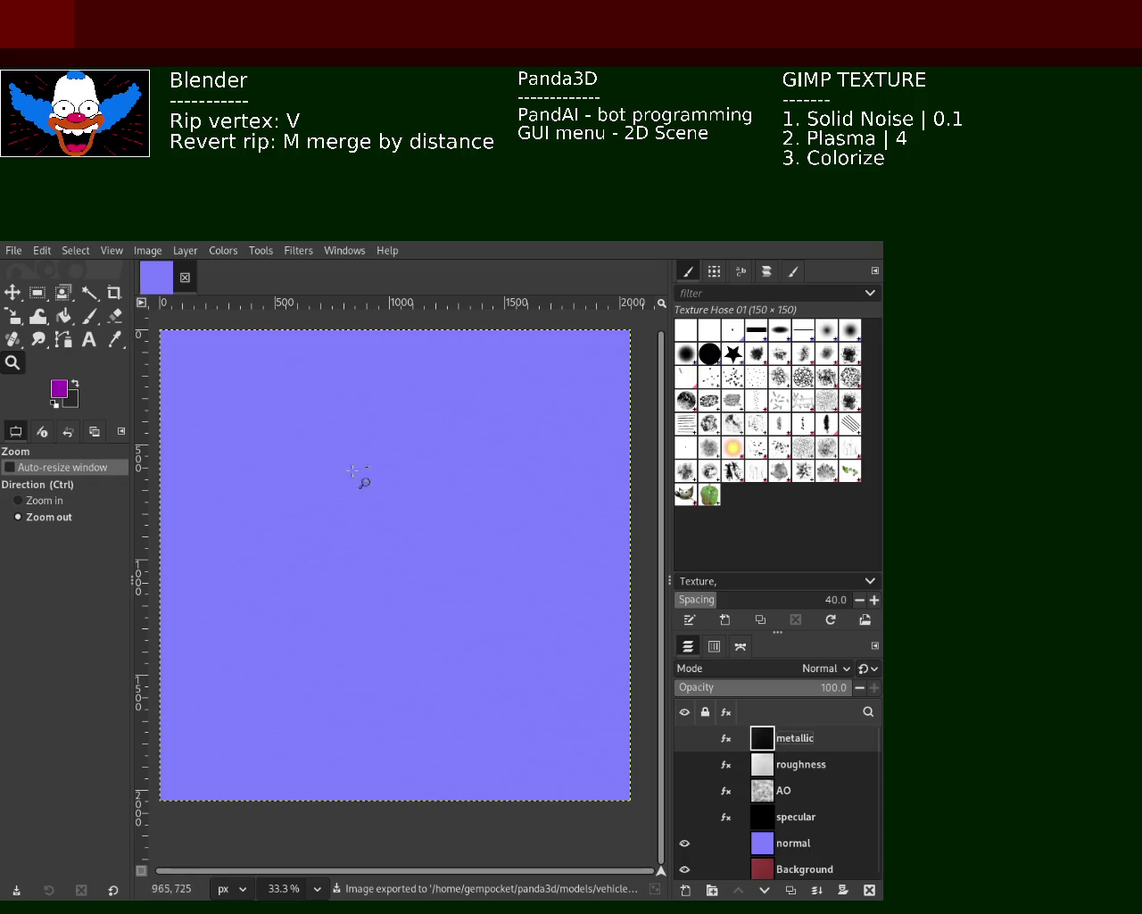